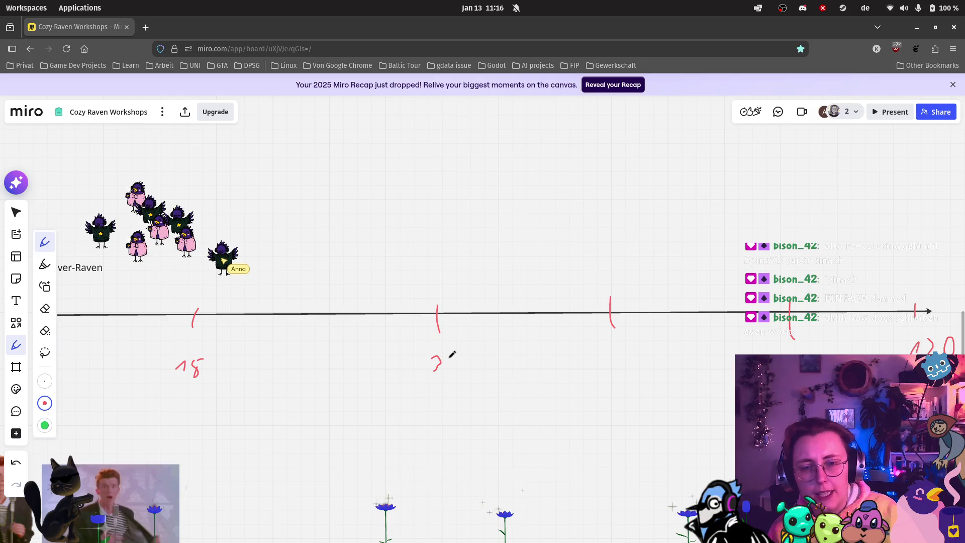
Step: Undo the misplaced 90 strokes and write 60 under the tick after 30
scroll(531, 342, right, 3)
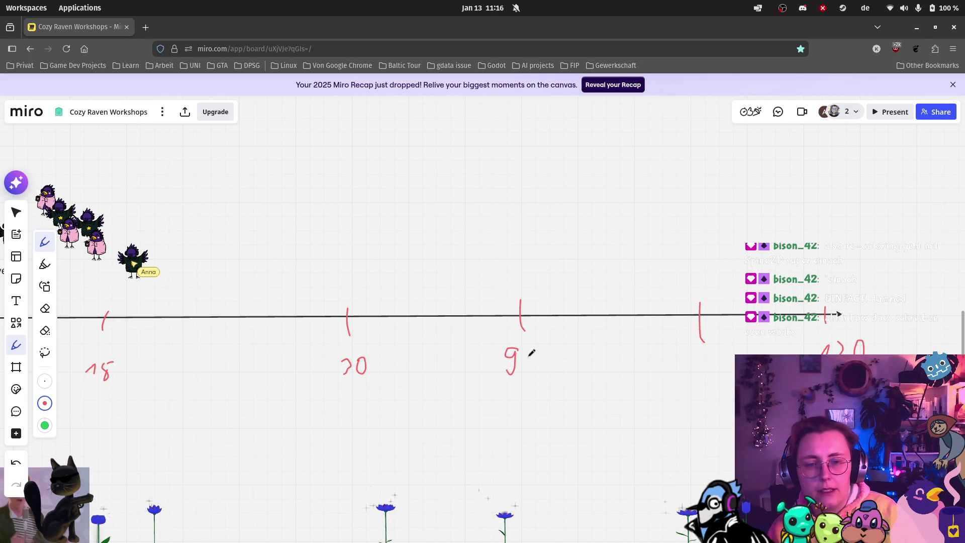
scroll(658, 349, right, 3)
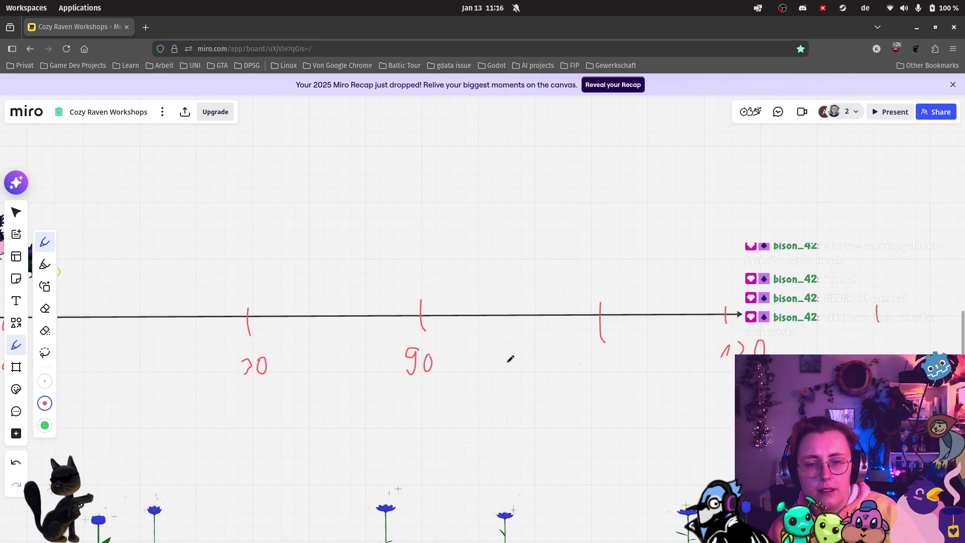
key(ctrl+z)
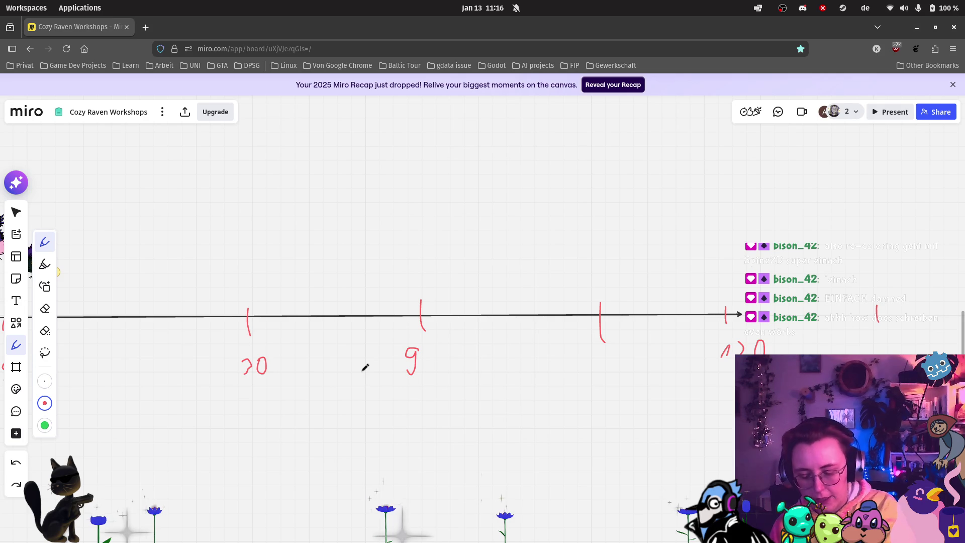
key(ctrl+z)
mouse_move(421, 343)
mouse_down()
mouse_move(423, 360)
mouse_move(415, 354)
mouse_move(444, 355)
mouse_move(435, 345)
mouse_up()
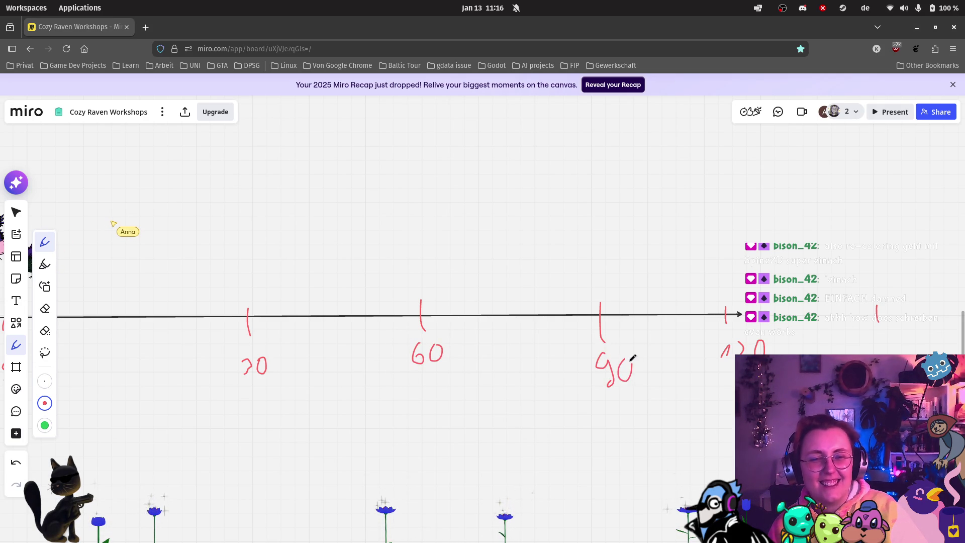
scroll(316, 261, left, 5)
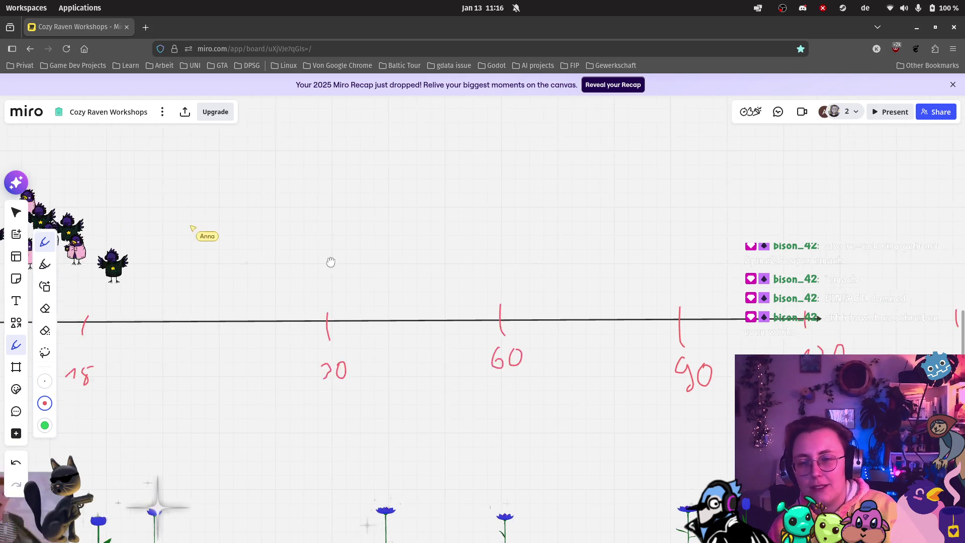
scroll(318, 259, right, 10)
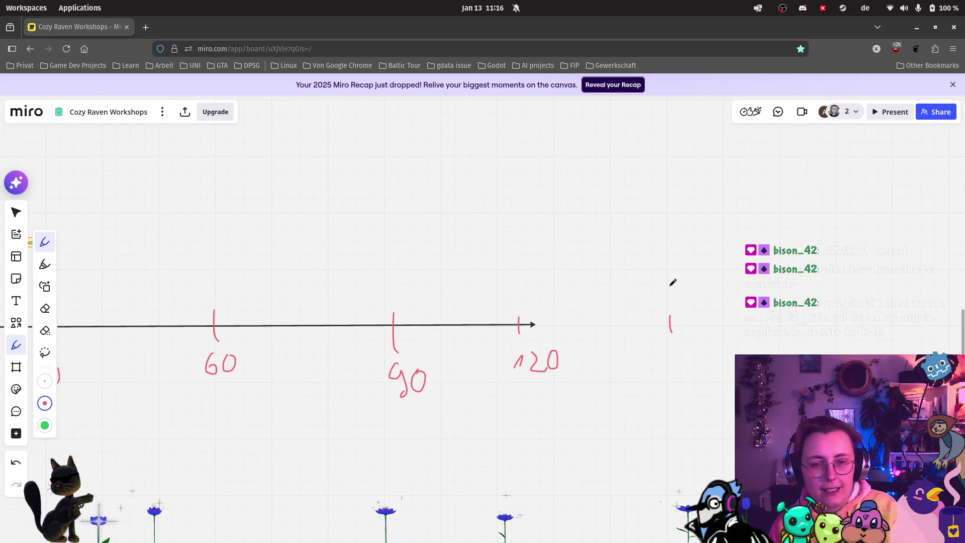
scroll(673, 281, up, 4)
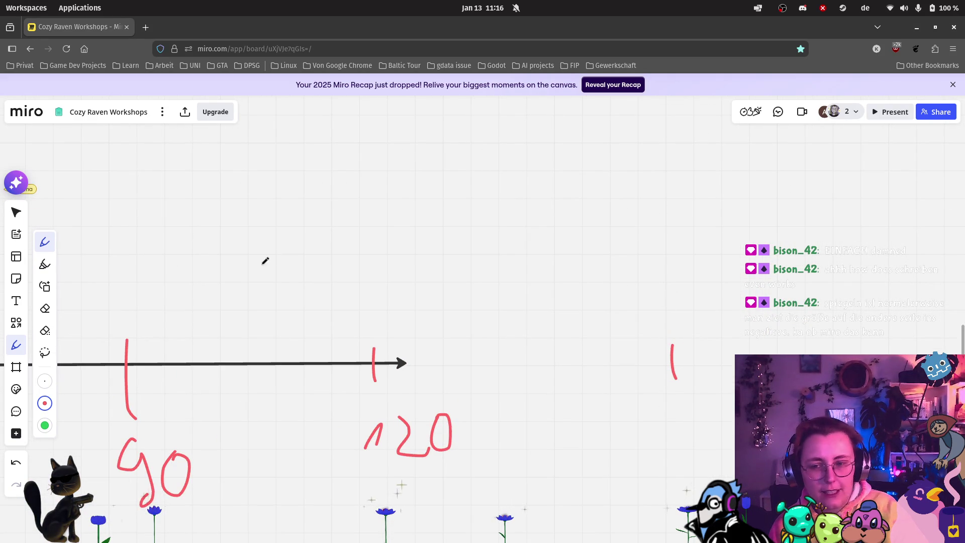
Step: Place a 'Party-Parrot' text label above the tick past 120 on the timeline
click(17, 301)
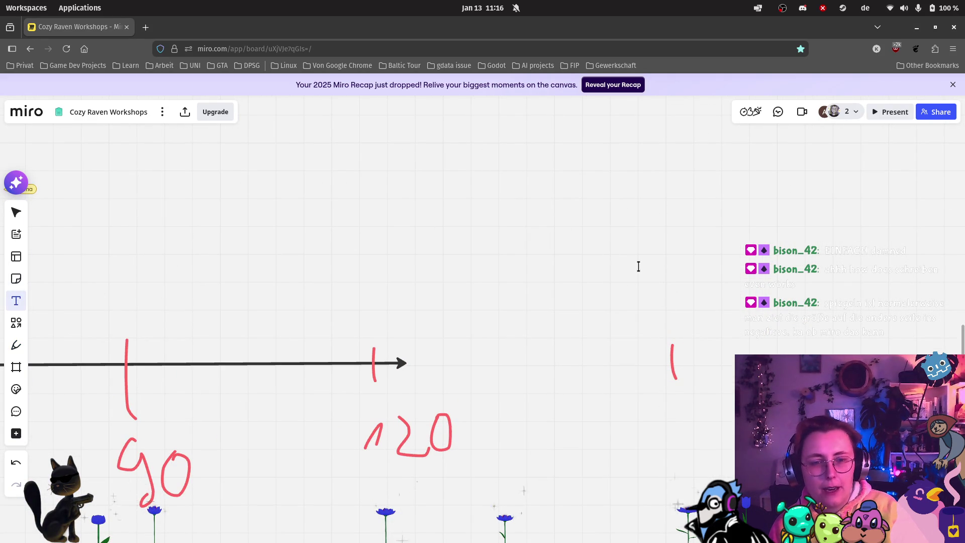
click(638, 267)
text(Party_)
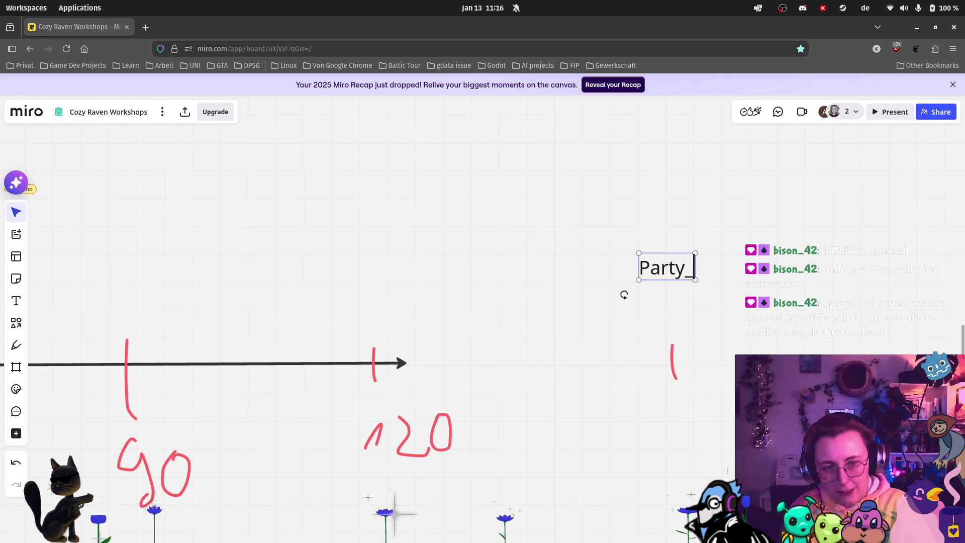
key(BackSpace)
text(-Par)
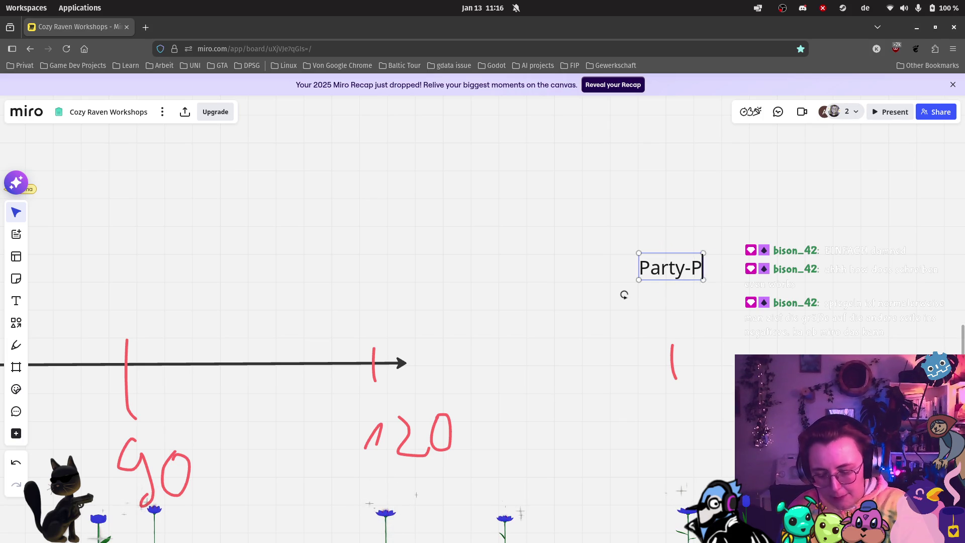
text(rot)
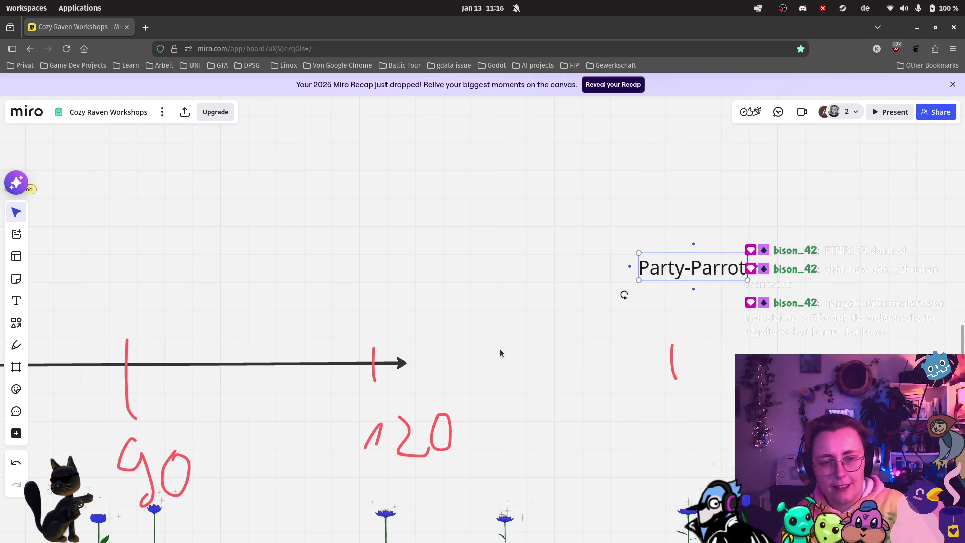
scroll(487, 351, down, 2)
scroll(30, 337, down, 3)
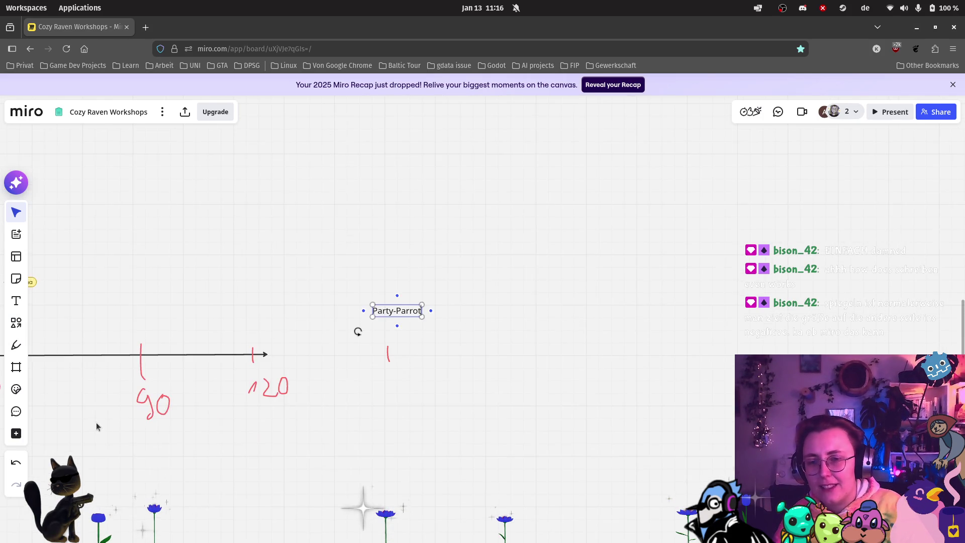
drag(93, 416, 459, 310)
scroll(459, 310, down, 10)
scroll(347, 308, left, 5)
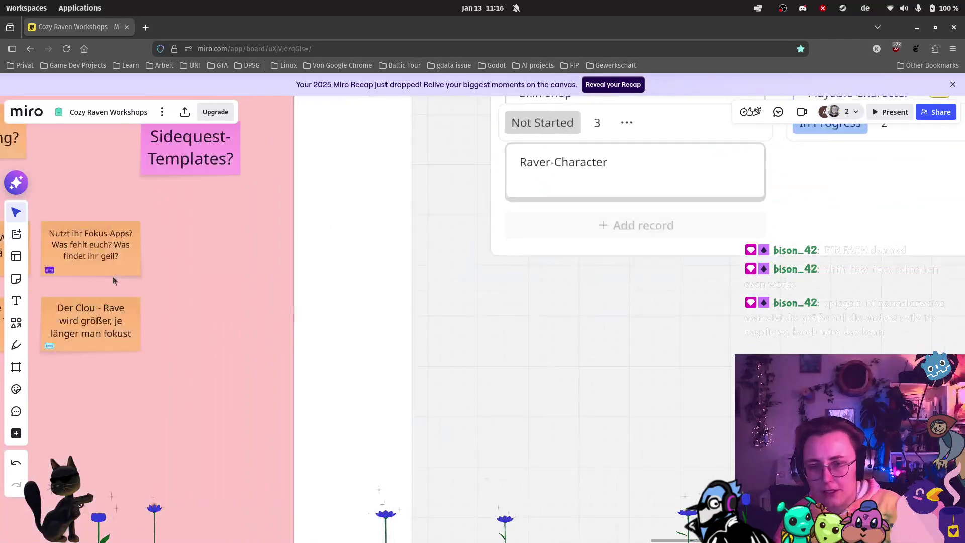
scroll(152, 271, left, 10)
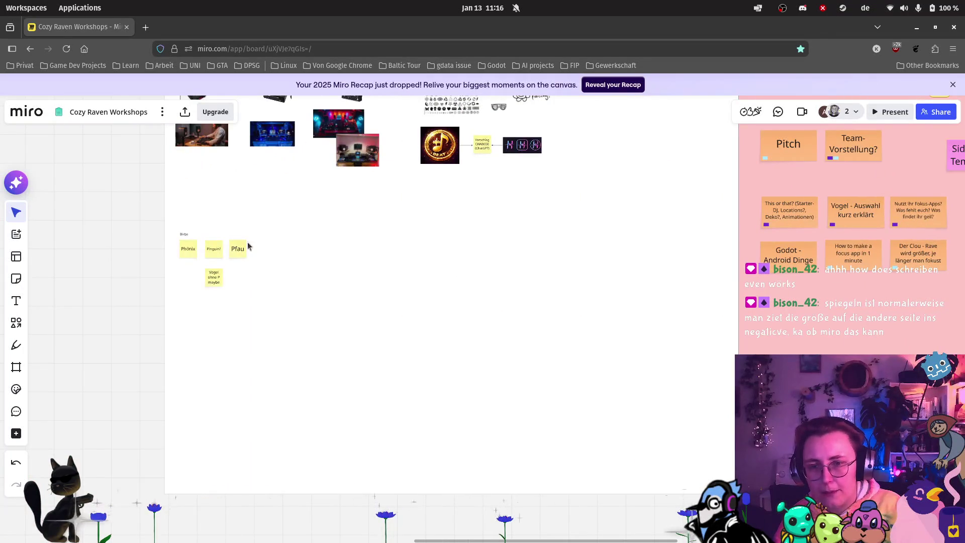
scroll(247, 244, up, 5)
scroll(578, 292, down, 3)
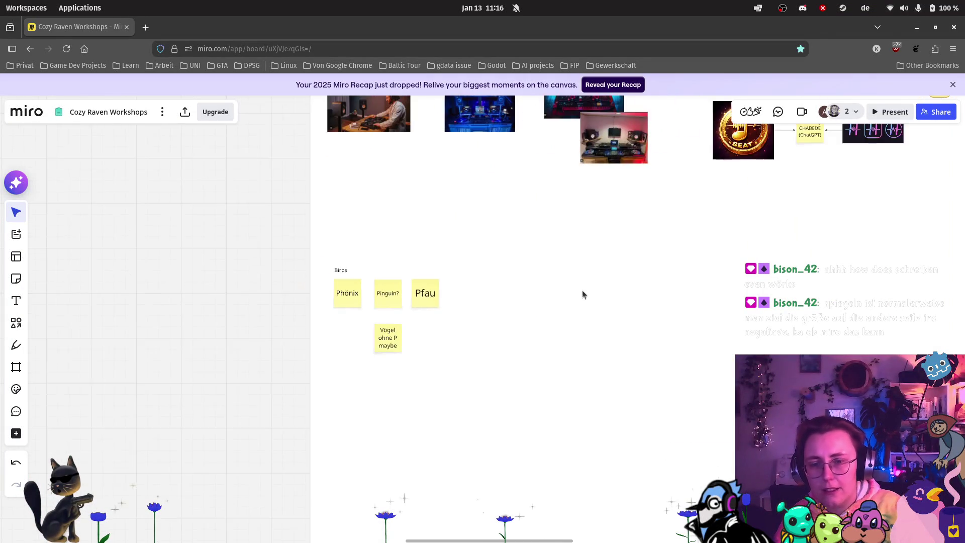
scroll(580, 296, down, 2)
scroll(692, 267, right, 10)
scroll(692, 267, up, 8)
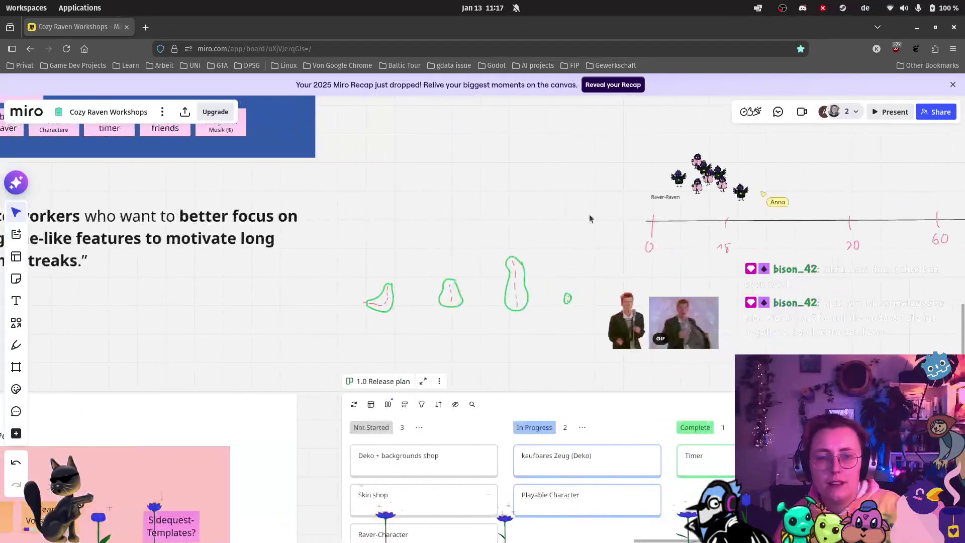
scroll(593, 218, right, 5)
scroll(593, 218, up, 1)
scroll(644, 219, up, 5)
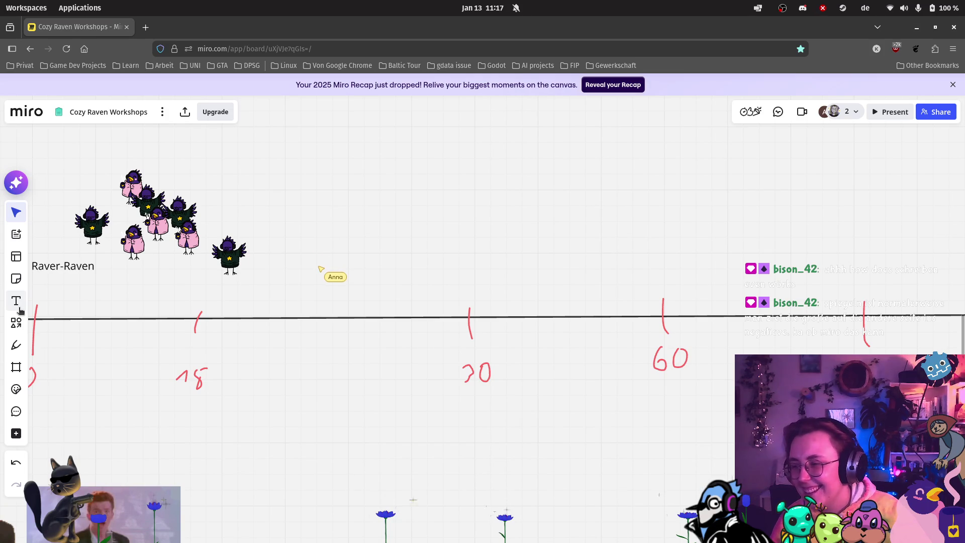
scroll(230, 360, down, 2)
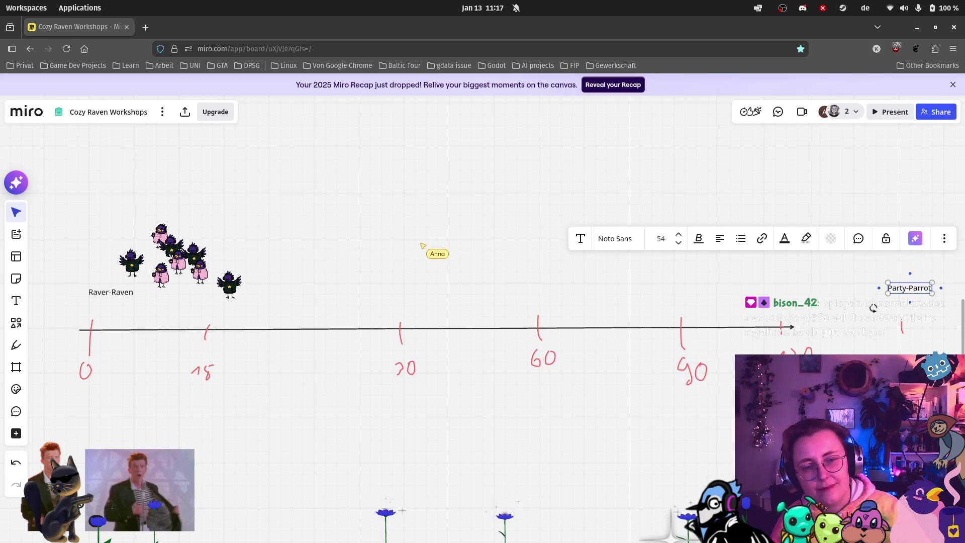
click(873, 307)
Step: Draw another freehand tick further along the timeline beyond 120
scroll(515, 390, right, 10)
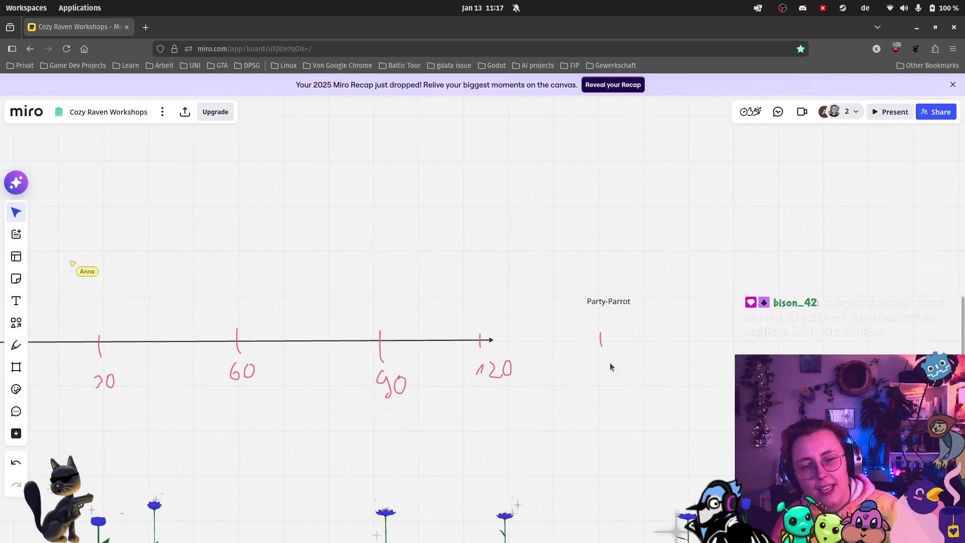
key(p)
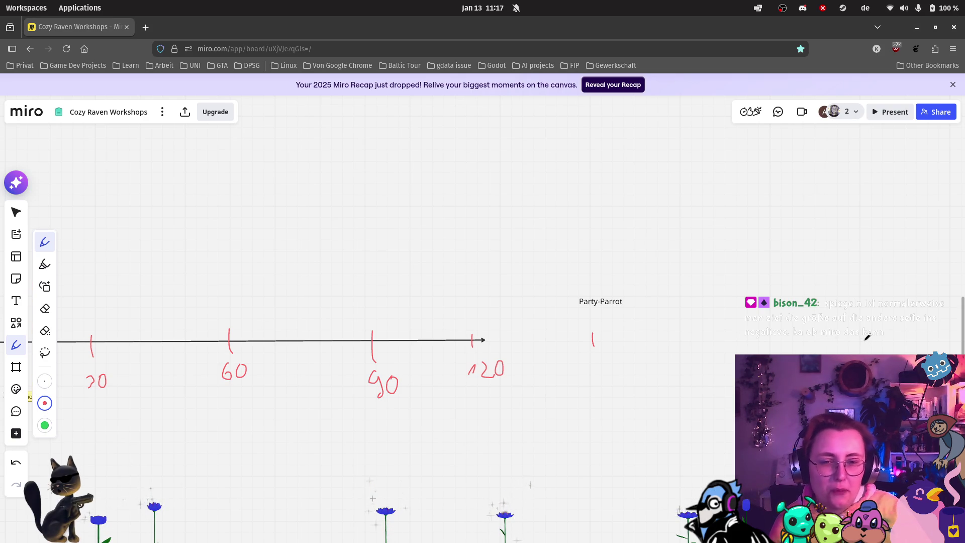
drag(861, 329, 857, 352)
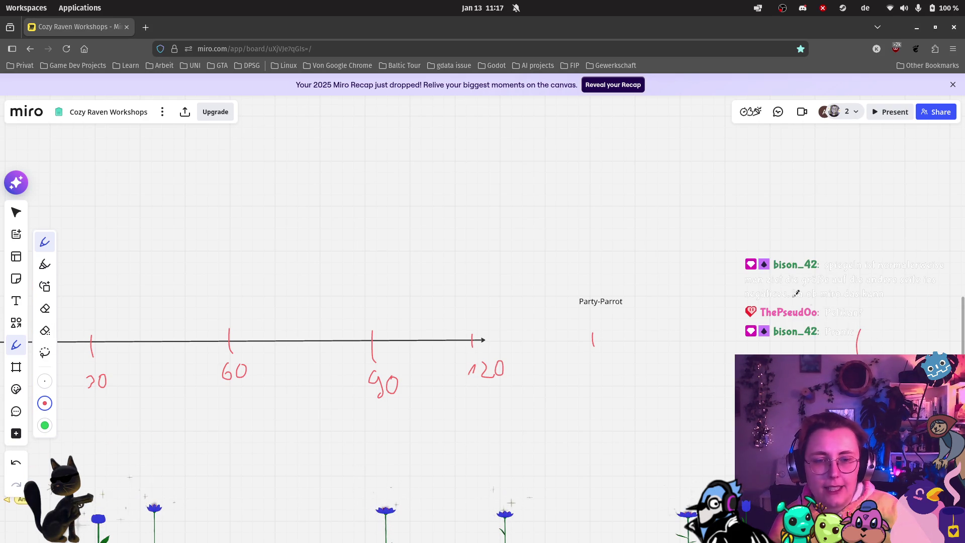
Step: Draw a line from 120 rightward under Party-Parrot and color it dark red
click(16, 322)
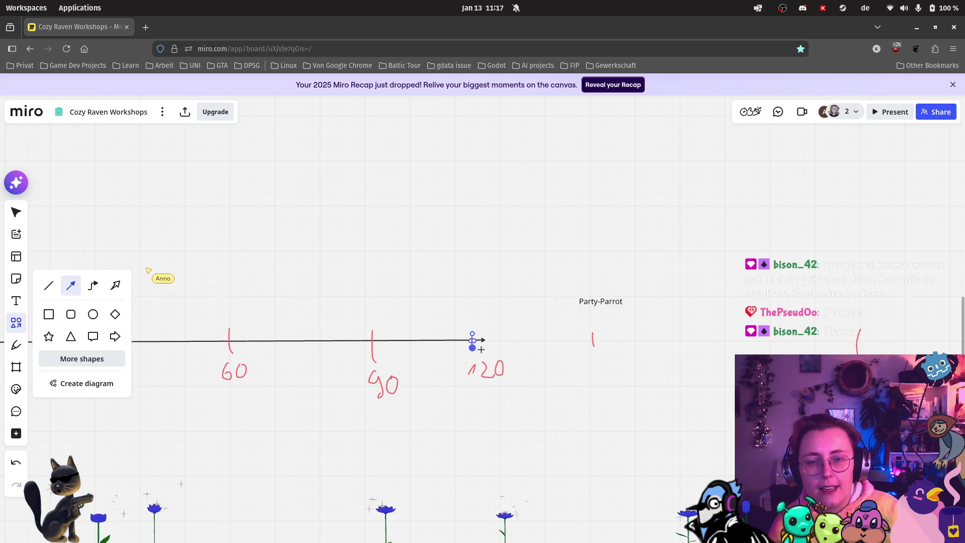
drag(491, 341, 893, 341)
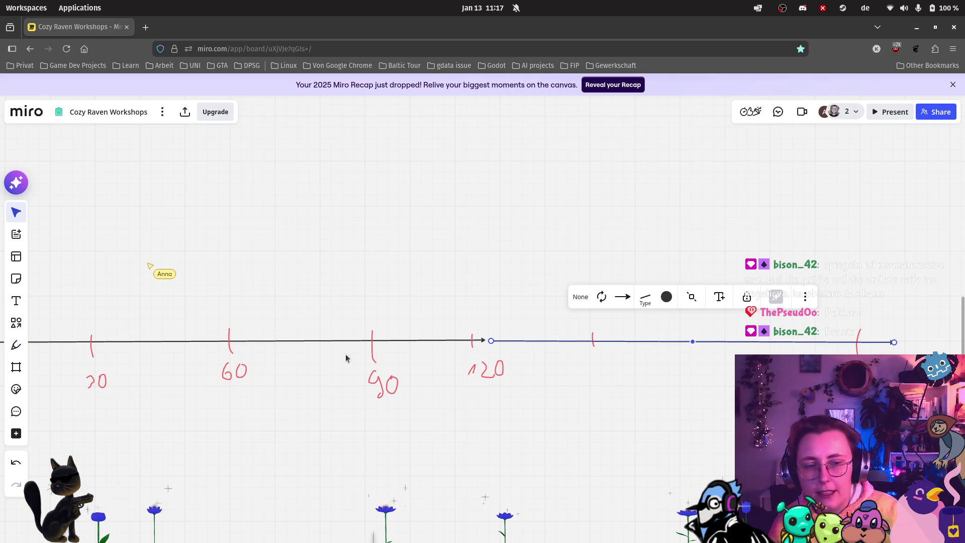
click(667, 297)
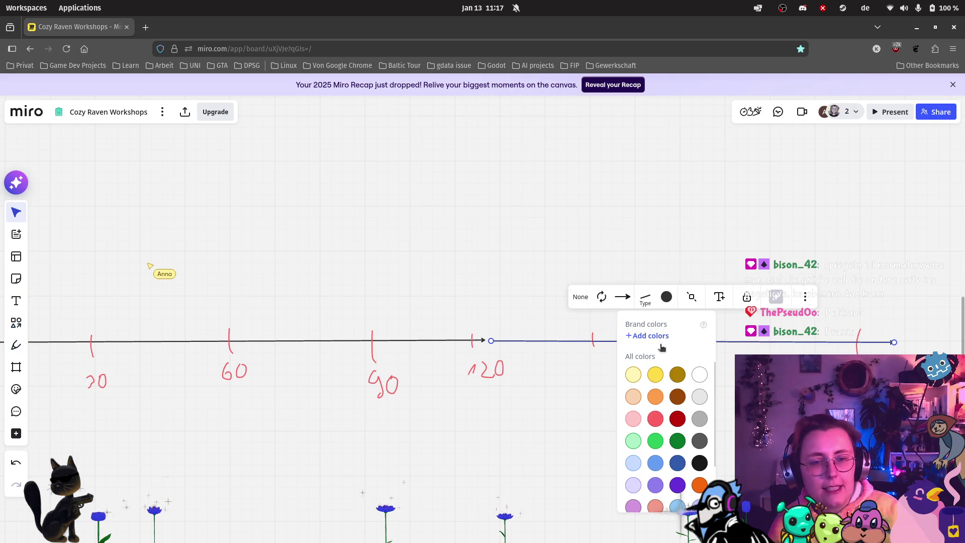
click(678, 419)
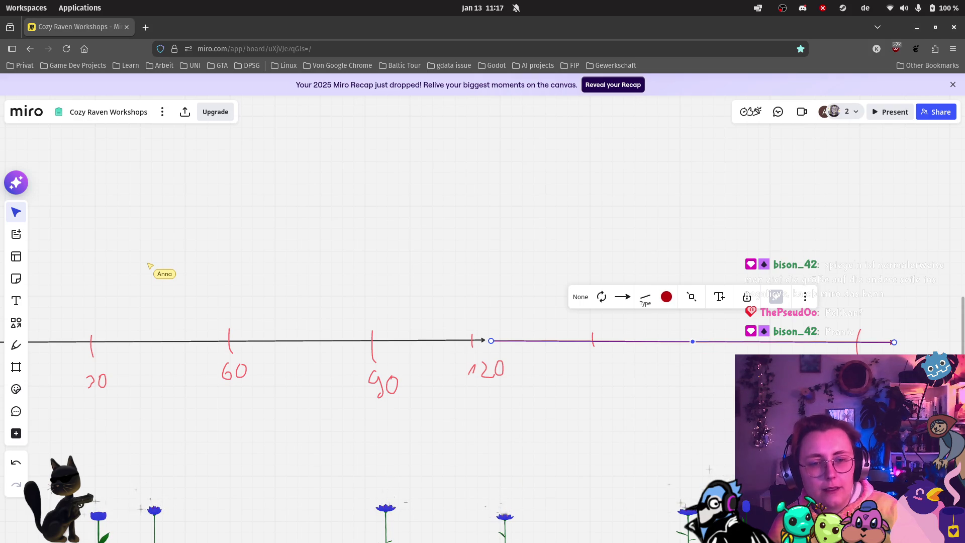
scroll(681, 344, down, 2)
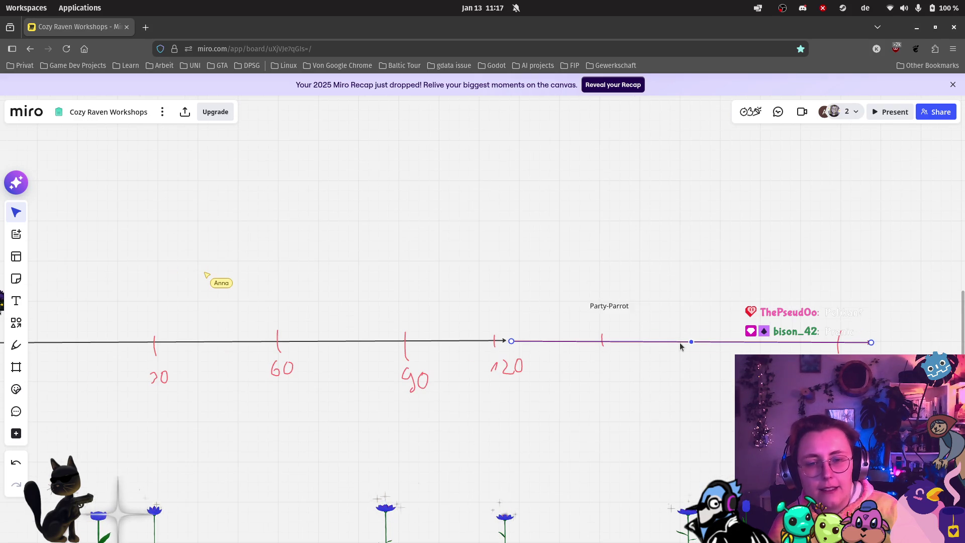
click(625, 375)
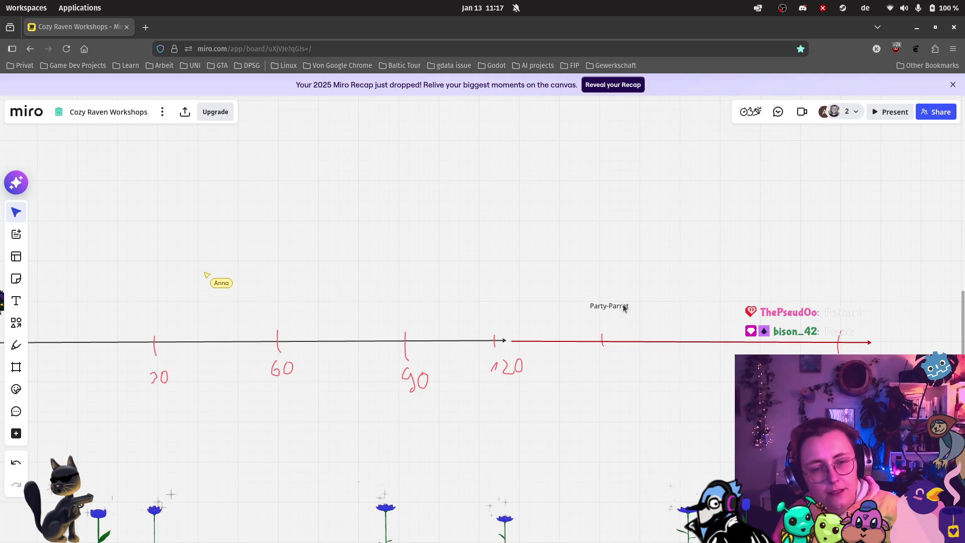
scroll(633, 348, down, 1)
scroll(731, 343, up, 3)
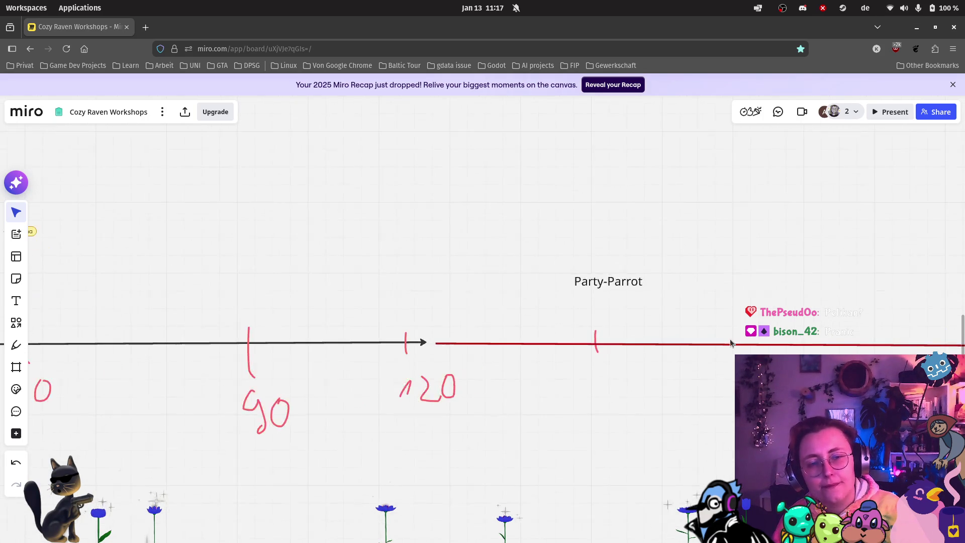
Step: Zoom in on the 90–120 stretch and inspect the red arrow extension
scroll(380, 331, down, 2)
scroll(678, 341, down, 1)
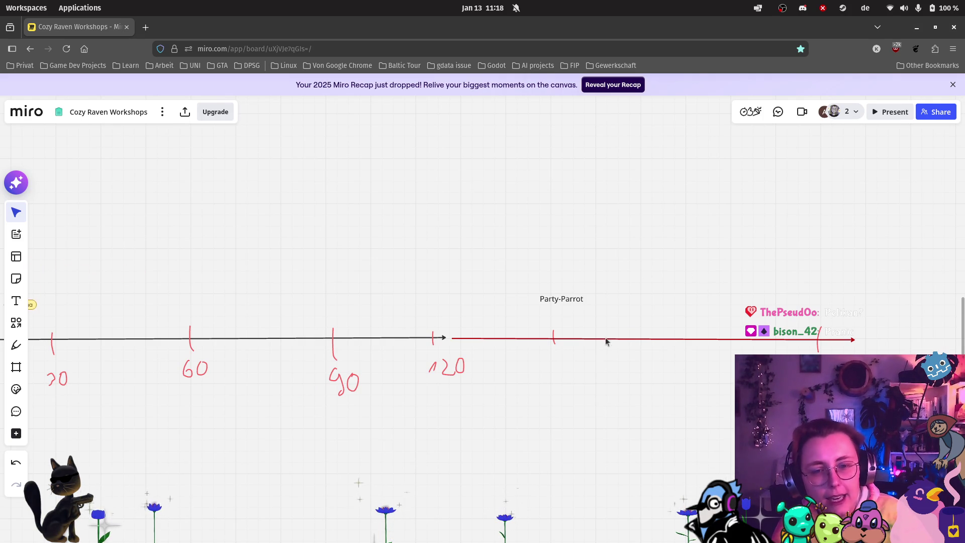
click(844, 341)
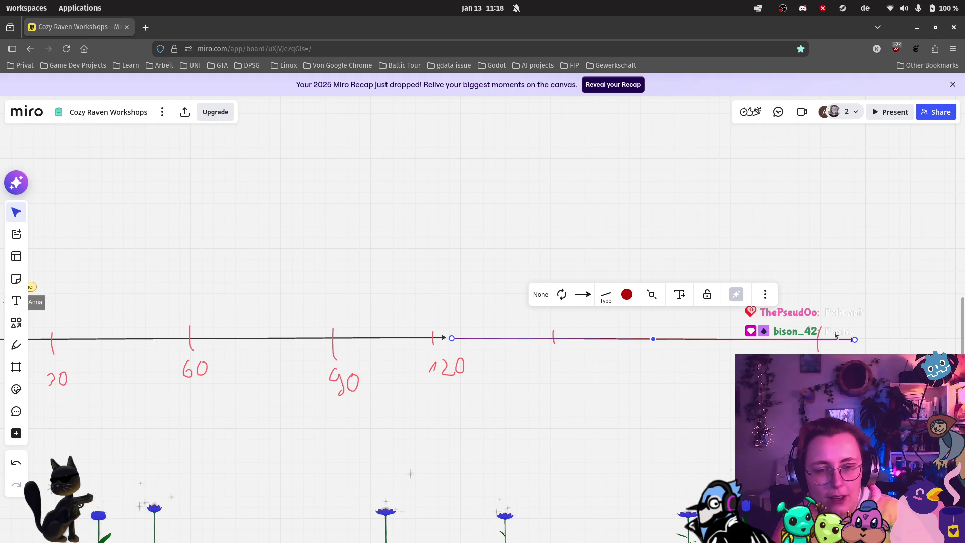
click(673, 387)
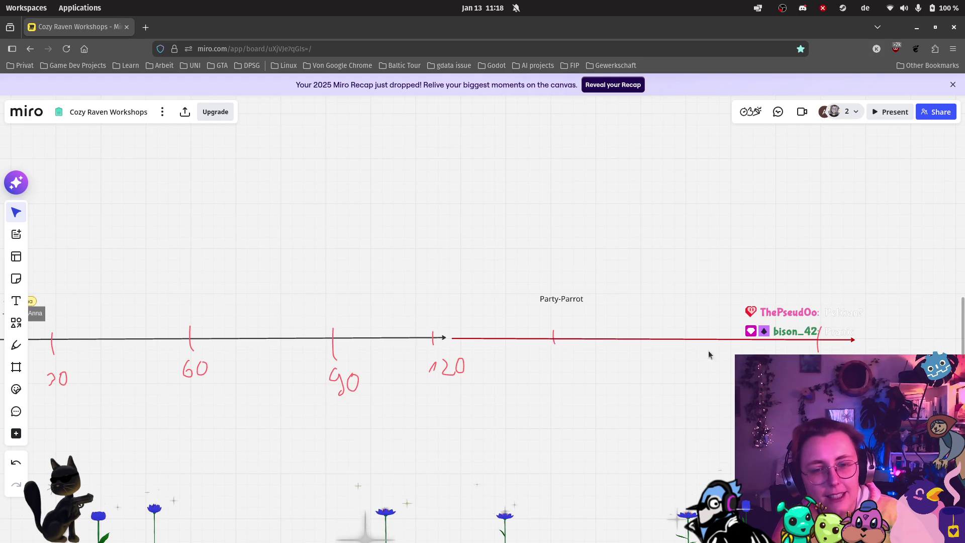
scroll(782, 363, up, 3)
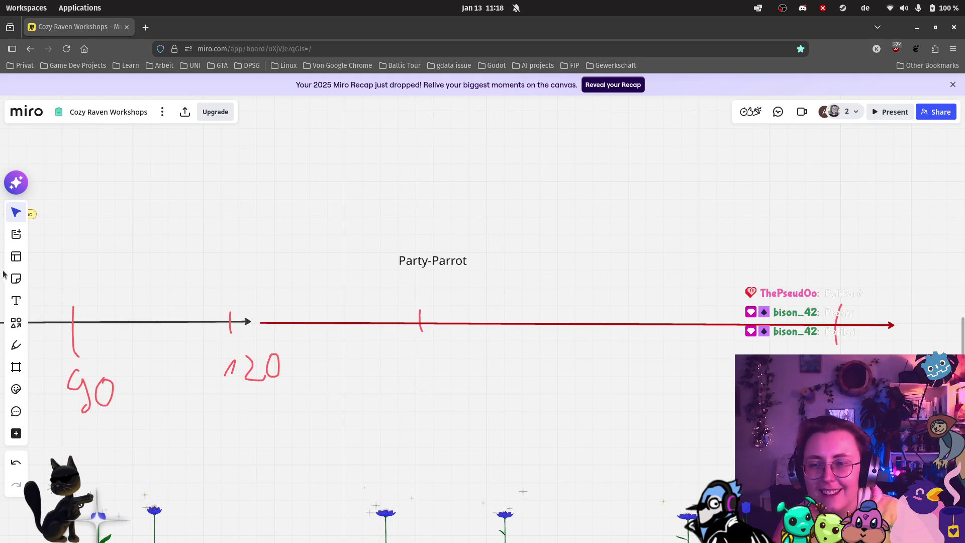
Step: Add a 'Phönix' label above the red line's far end, then zoom out to the whole timeline
click(16, 300)
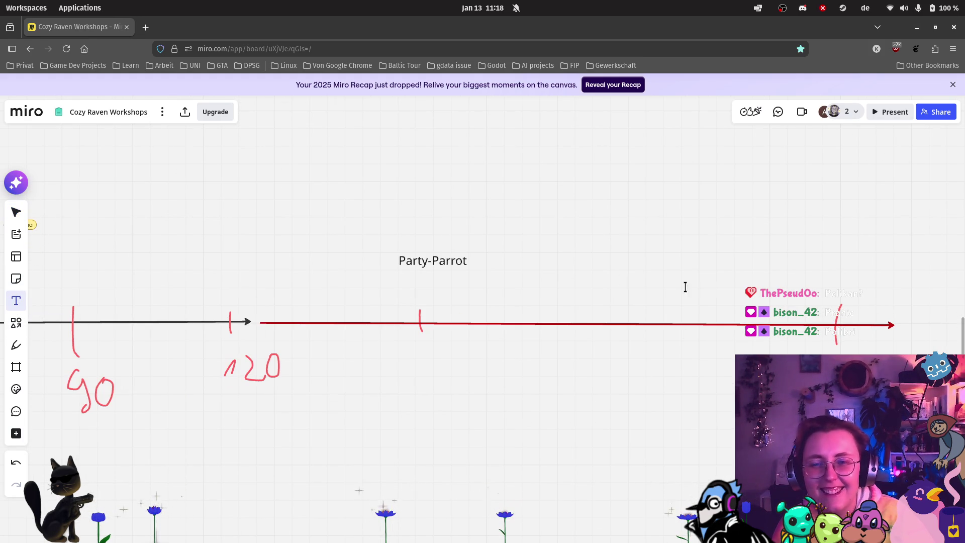
click(830, 279)
text(Phönix)
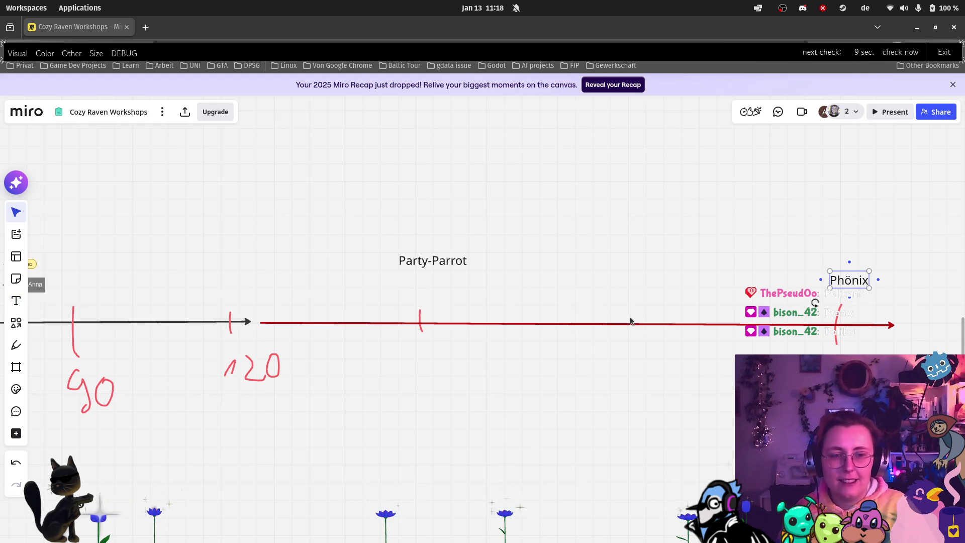
click(604, 378)
scroll(546, 351, down, 3)
scroll(463, 403, up, 3)
scroll(673, 415, left, 10)
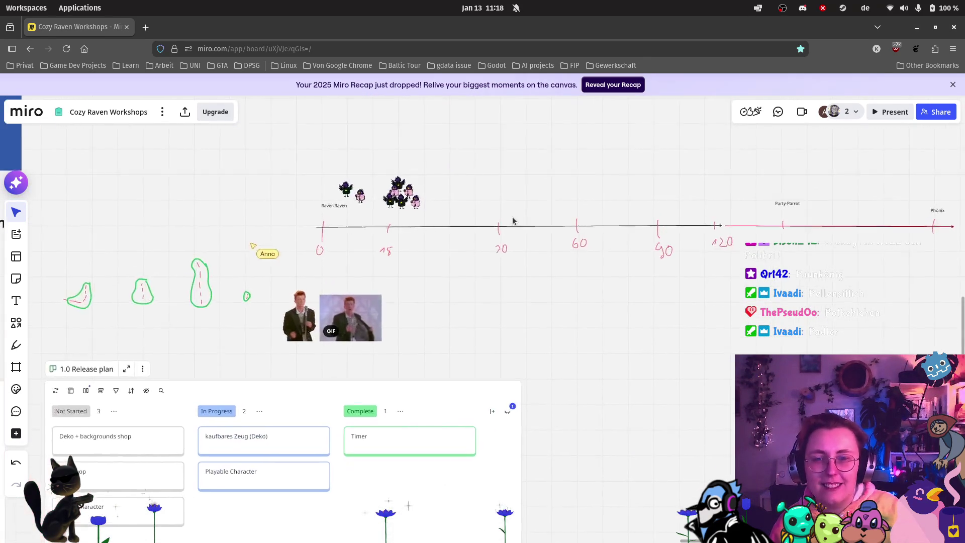
scroll(640, 166, up, 2)
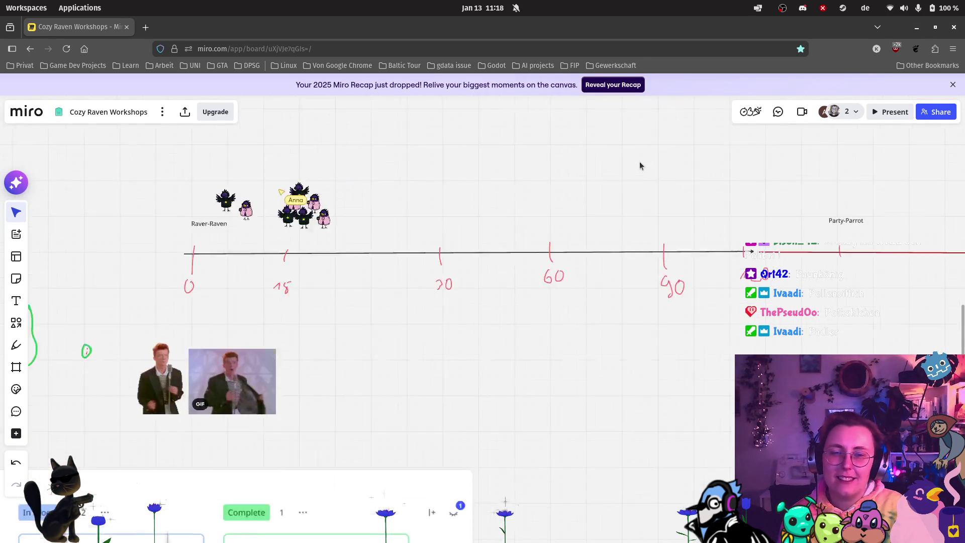
scroll(558, 213, up, 4)
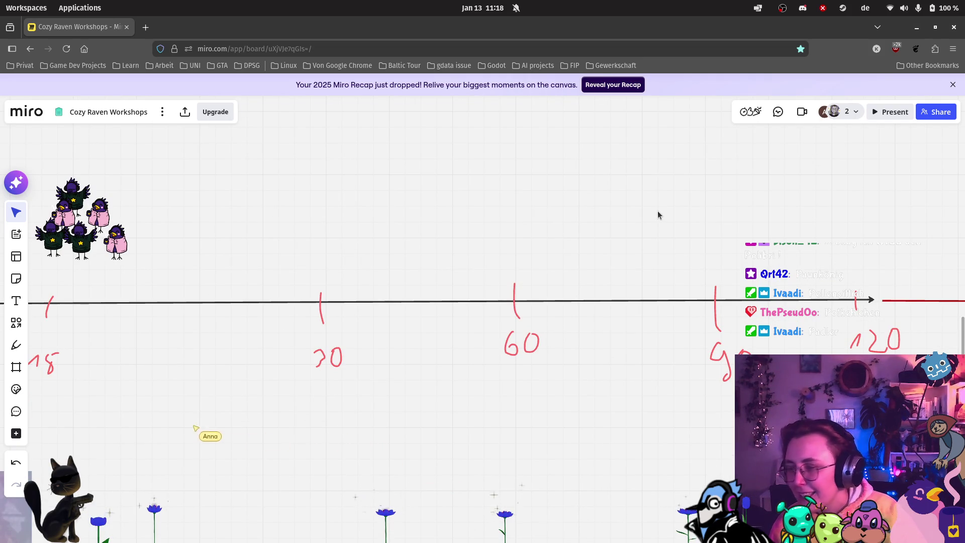
scroll(300, 240, down, 4)
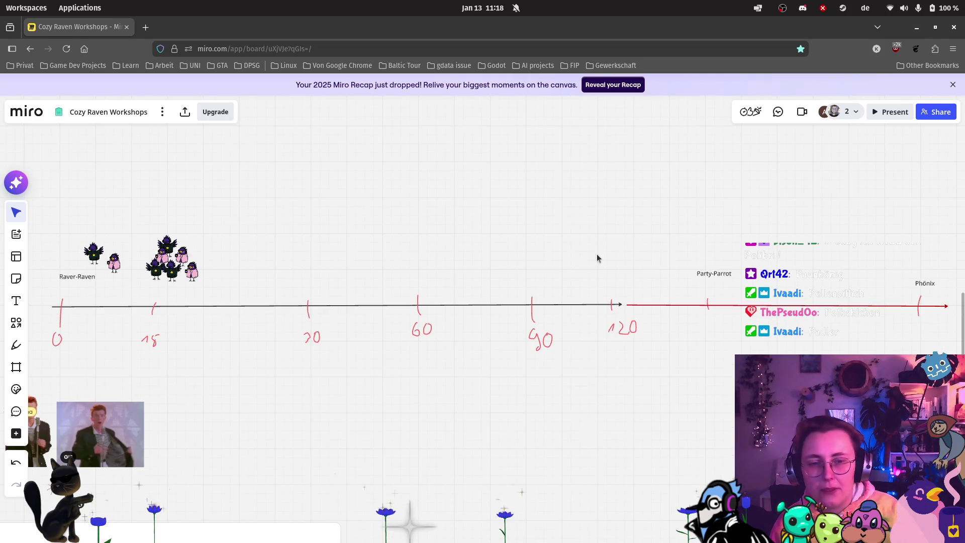
Step: Place a 'Pfau' text label above the timeline near the 120 tick
scroll(534, 255, up, 5)
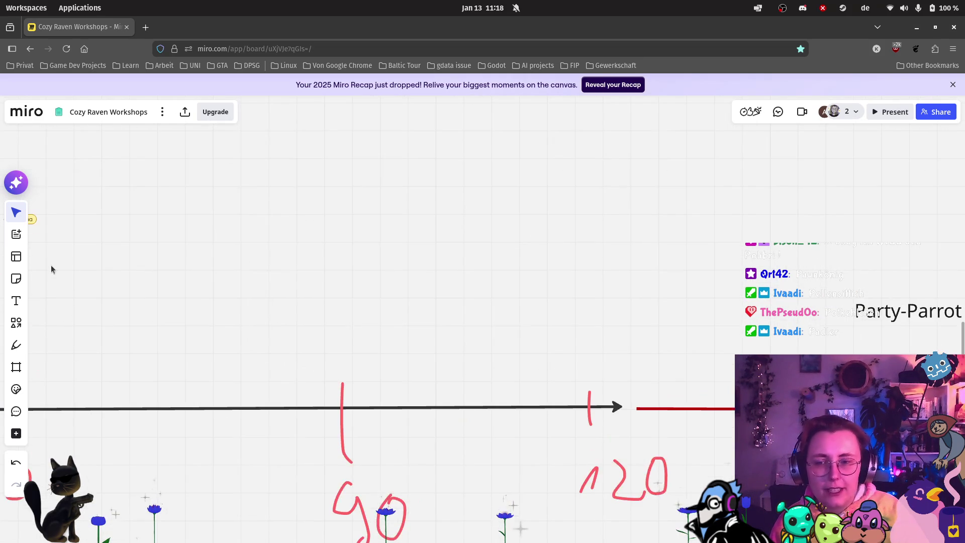
click(16, 301)
click(536, 266)
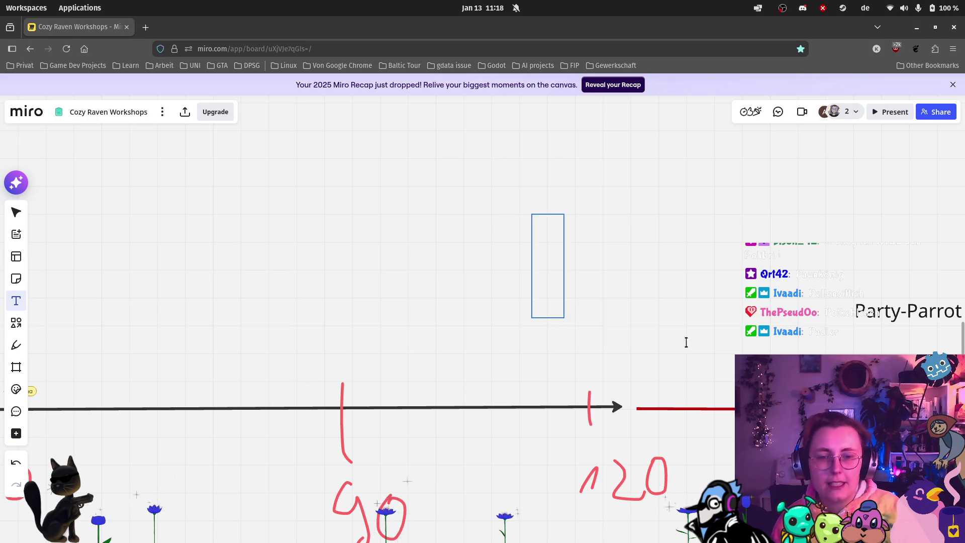
text(Pfau)
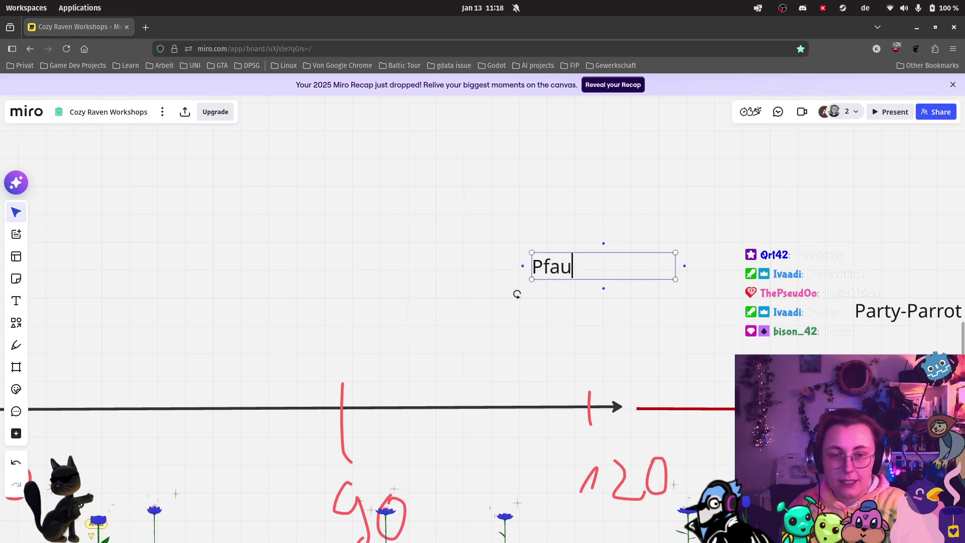
click(352, 328)
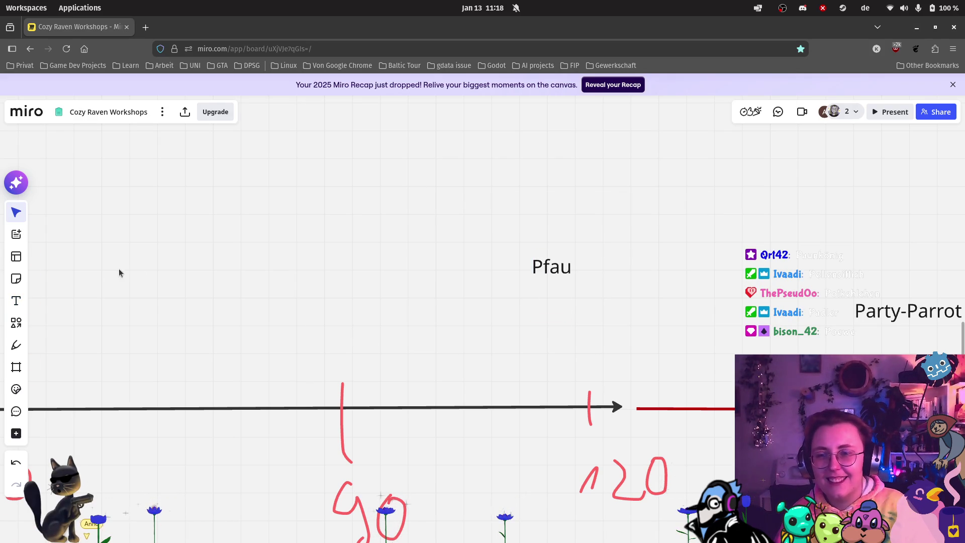
Step: Start another empty text box to the left of Pfau
click(20, 302)
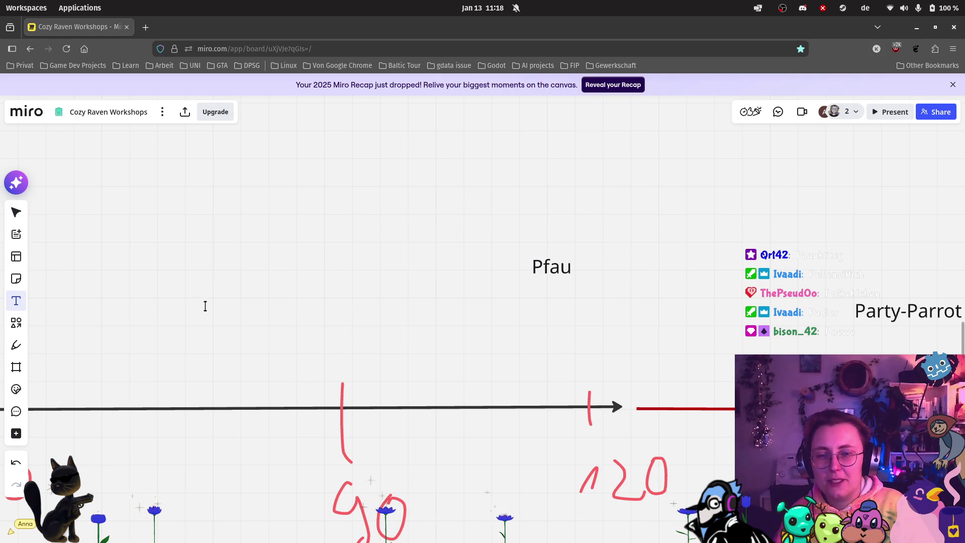
scroll(245, 301, down, 3)
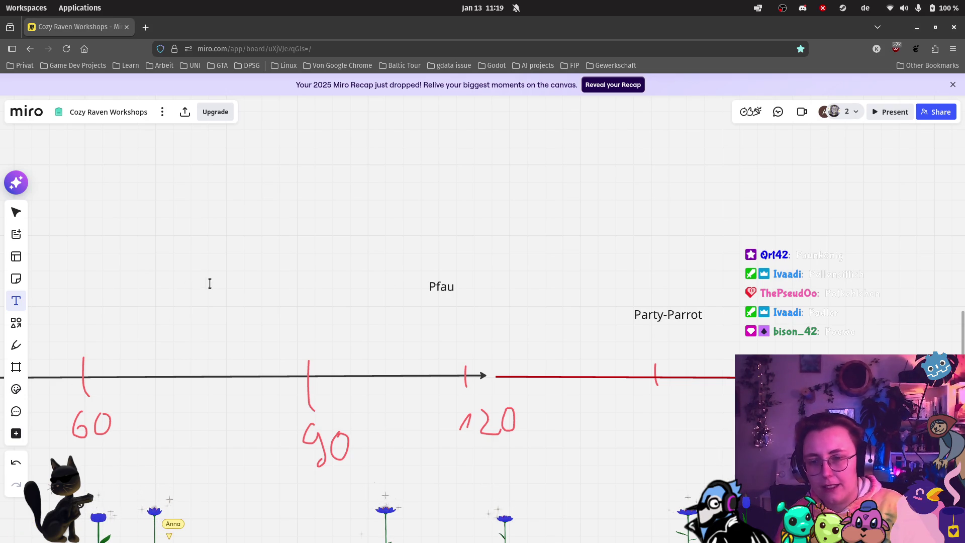
click(158, 287)
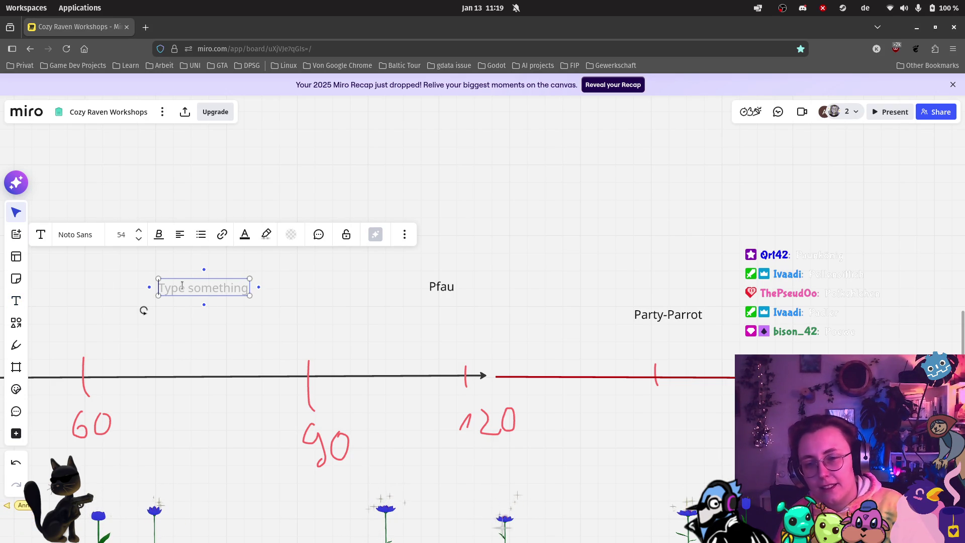
Step: Type 'Pinguin' and move the label above the 60 tick, level with Pfau
text(Pinguin)
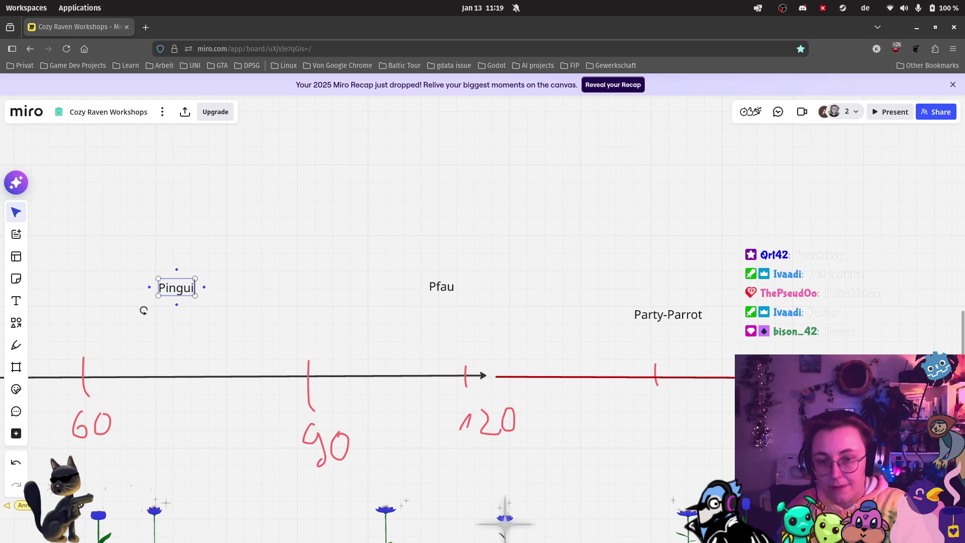
click(166, 303)
drag(179, 291, 87, 292)
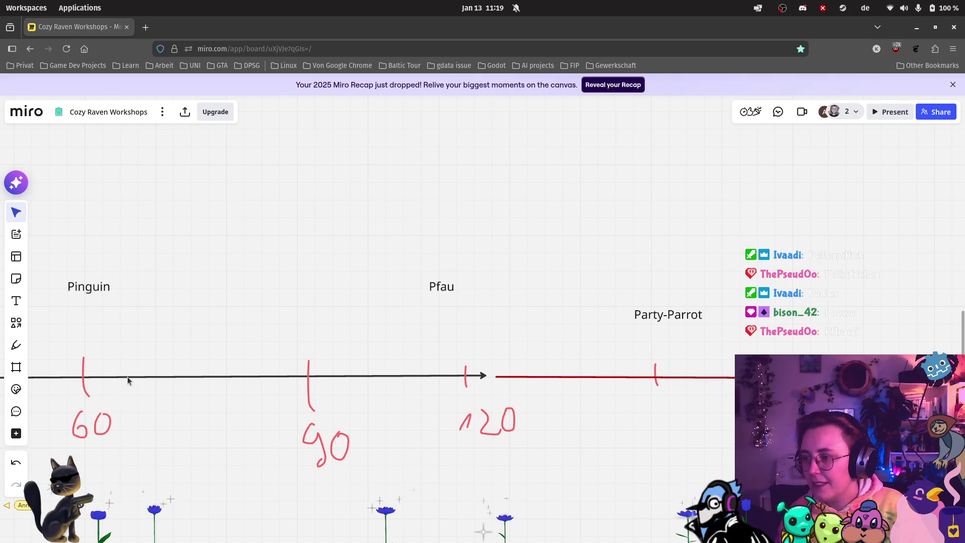
mouse_move(137, 345)
mouse_down()
mouse_move(480, 284)
mouse_move(547, 306)
mouse_up()
click(619, 232)
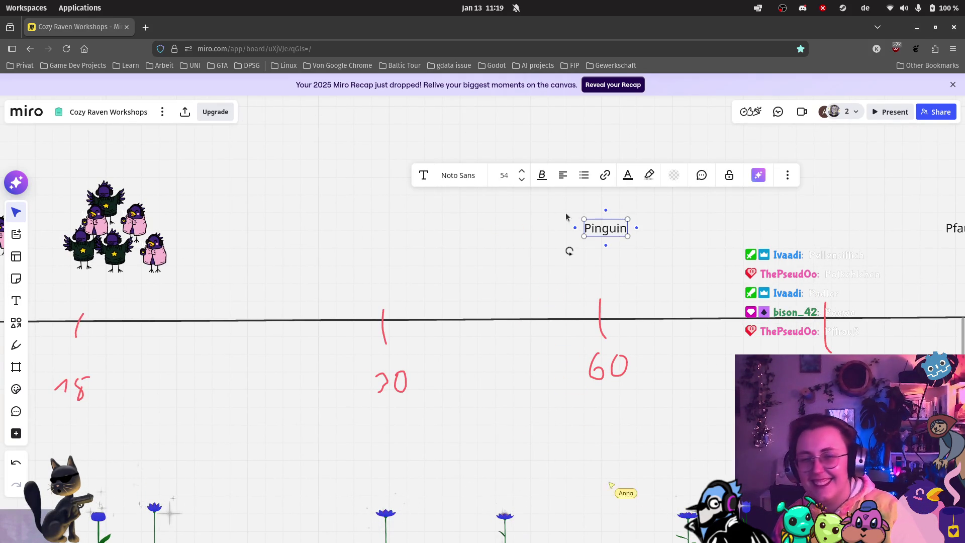
scroll(623, 282, down, 5)
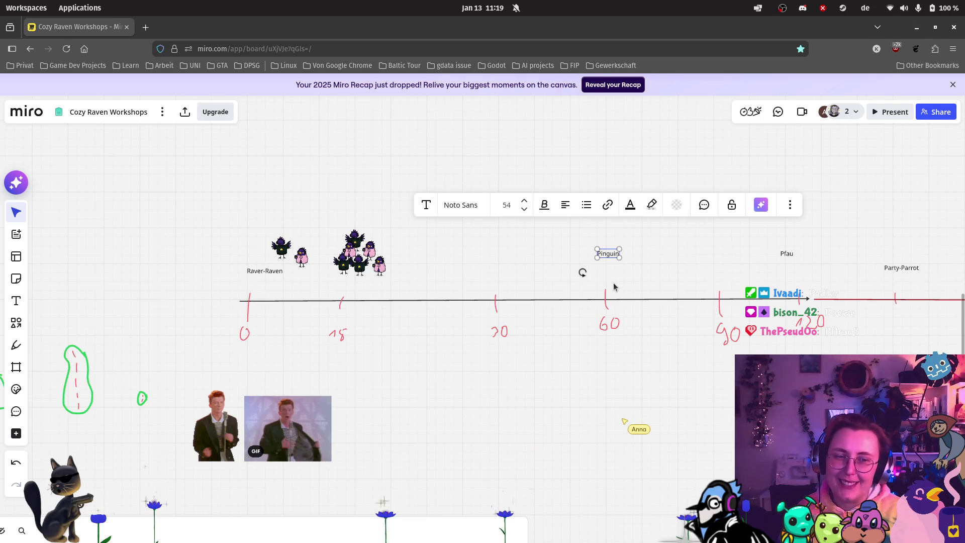
scroll(584, 315, down, 2)
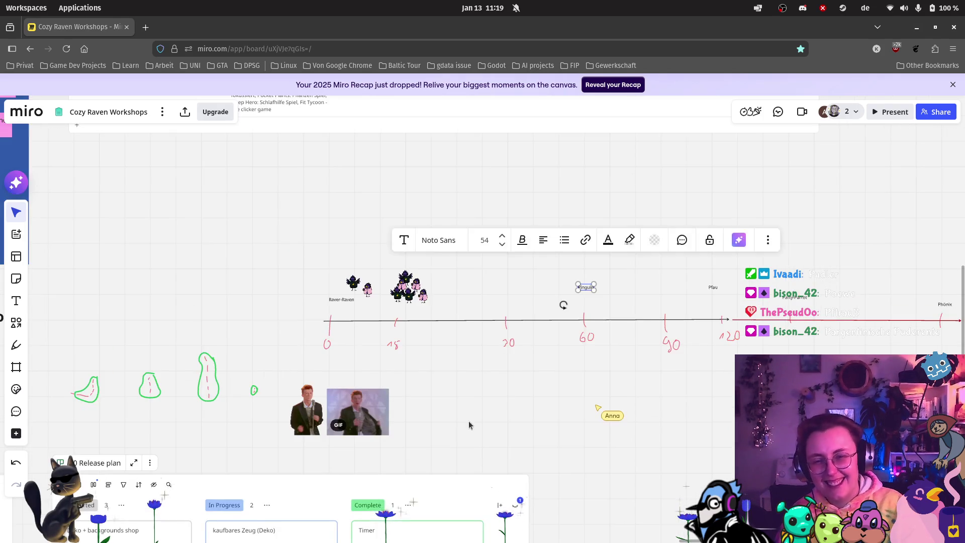
Step: Add a 'Raver-Collection' card under Raver-Character in the Not Started column
scroll(562, 304, down, 3)
scroll(301, 409, up, 2)
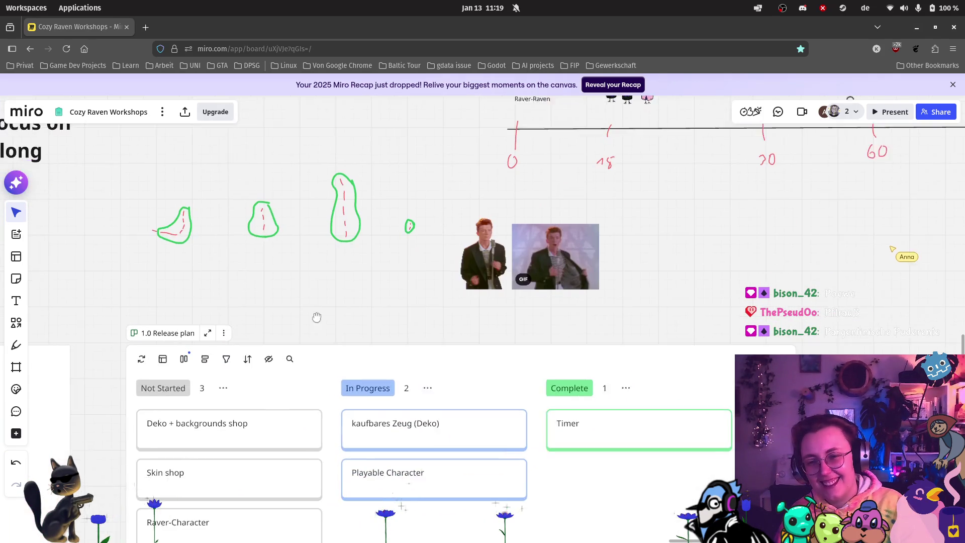
scroll(283, 346, down, 4)
scroll(283, 345, left, 4)
scroll(423, 415, up, 3)
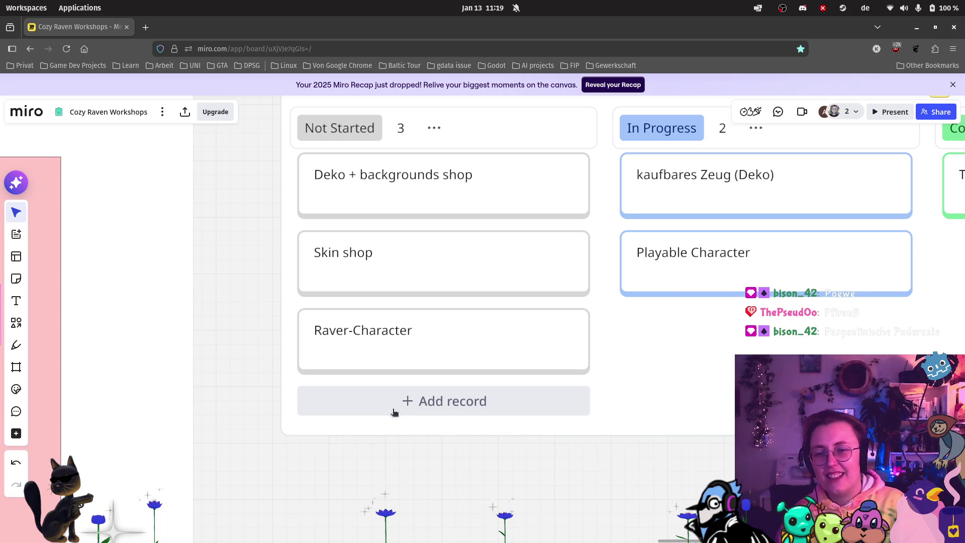
click(401, 402)
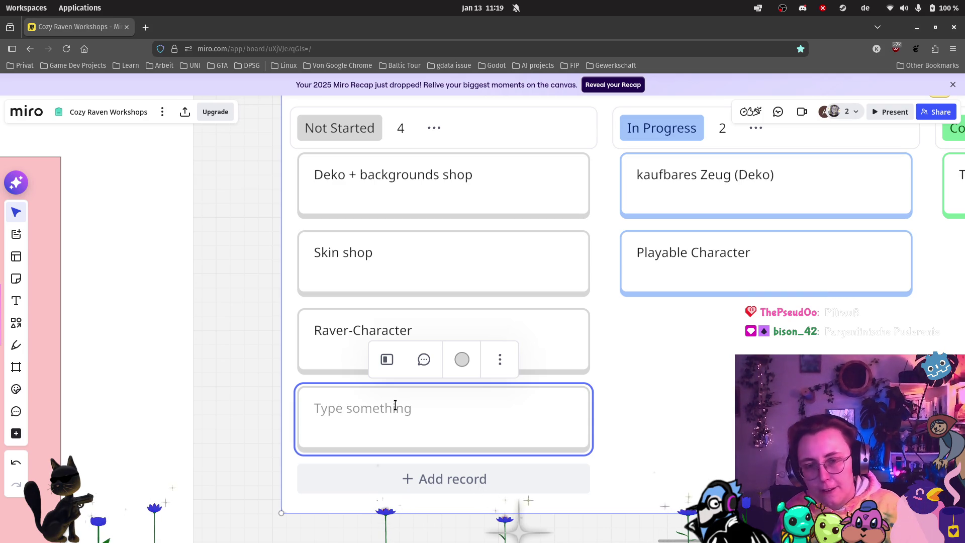
text(Raver-Collection)
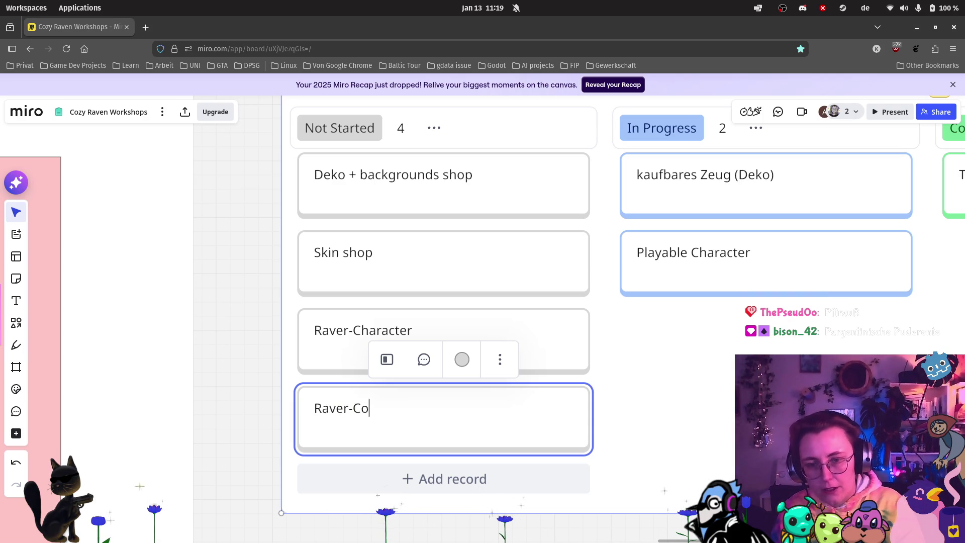
click(718, 417)
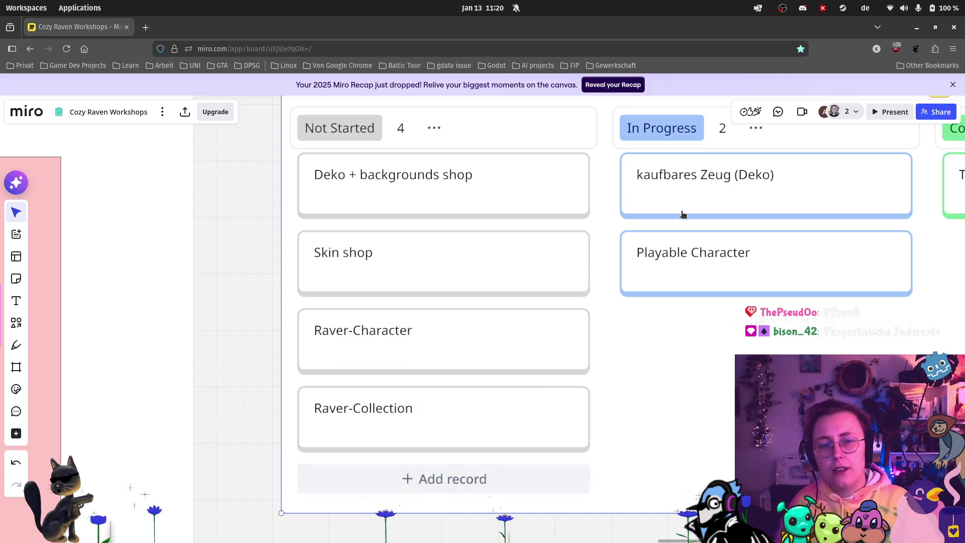
scroll(685, 225, down, 5)
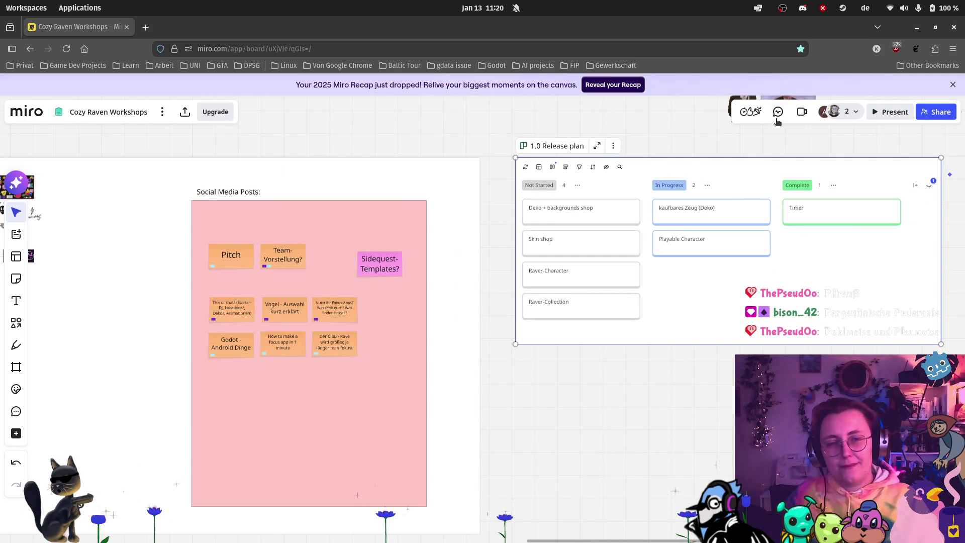
scroll(664, 271, up, 5)
scroll(663, 272, right, 4)
scroll(552, 365, right, 6)
scroll(551, 365, up, 1)
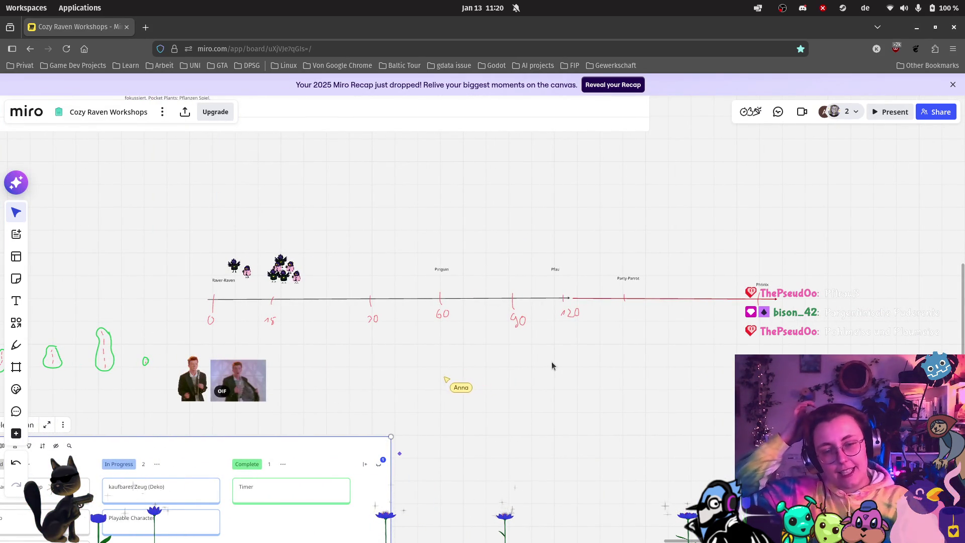
scroll(501, 259, up, 3)
scroll(438, 280, up, 2)
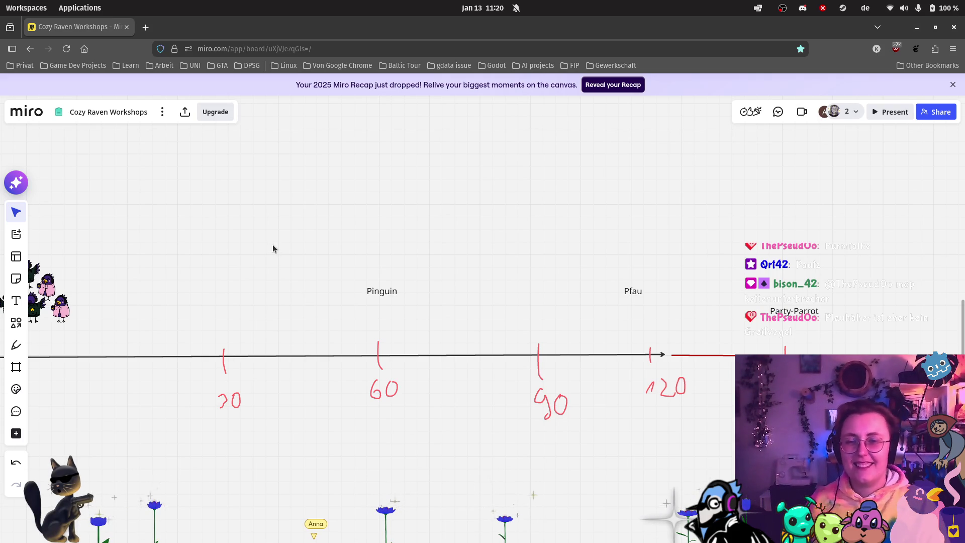
click(383, 296)
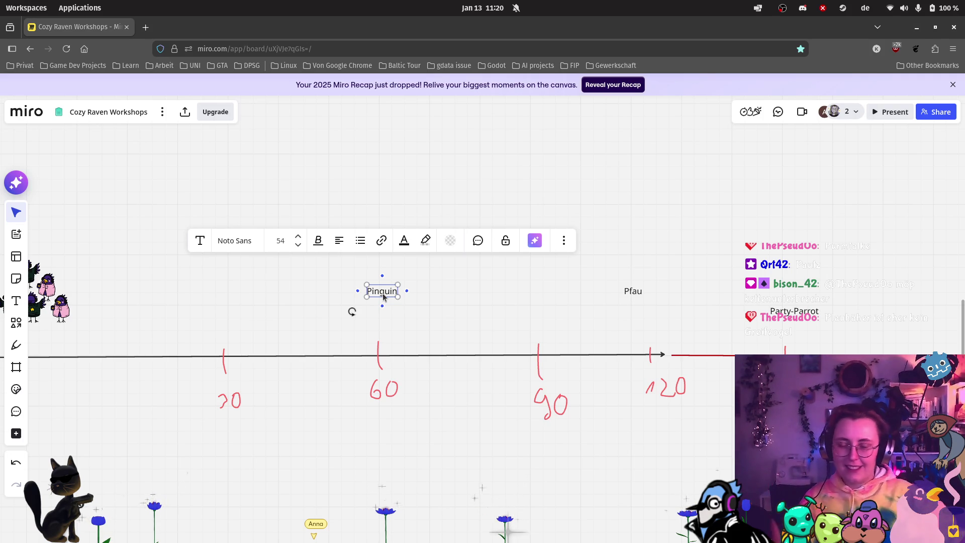
Step: Duplicate the Pinguin label, move the copy left, and rename it 'Blaumeise'
key(ctrl+d)
drag(425, 298, 237, 303)
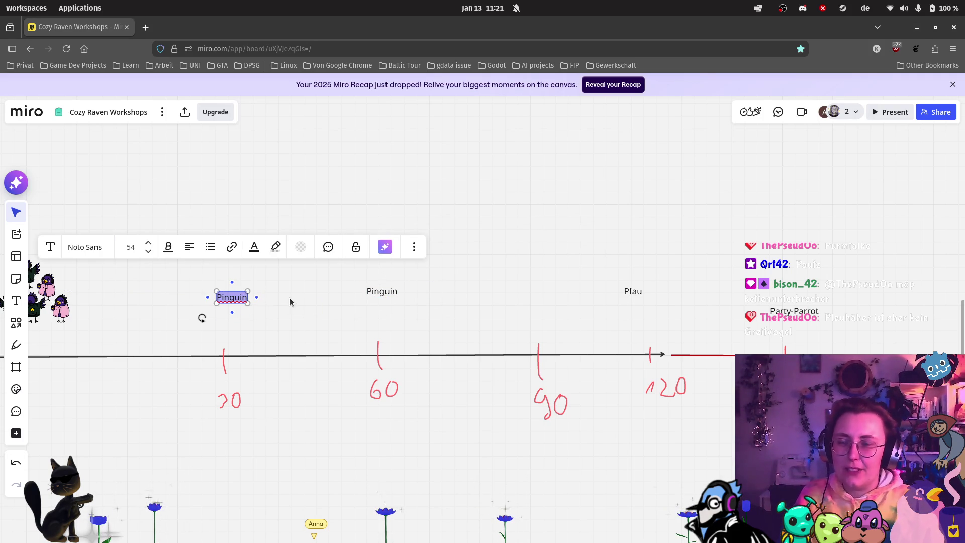
key(BackSpace)
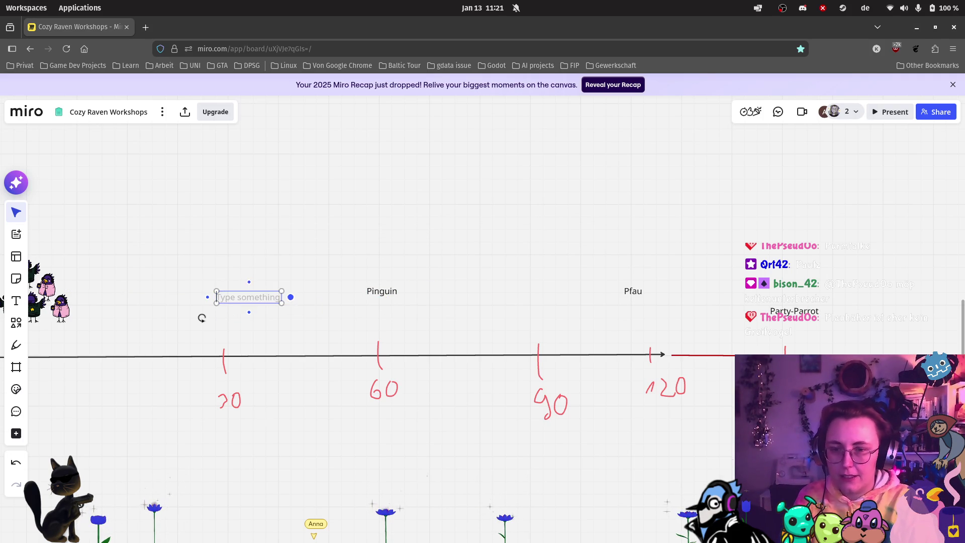
text(Blaumeise)
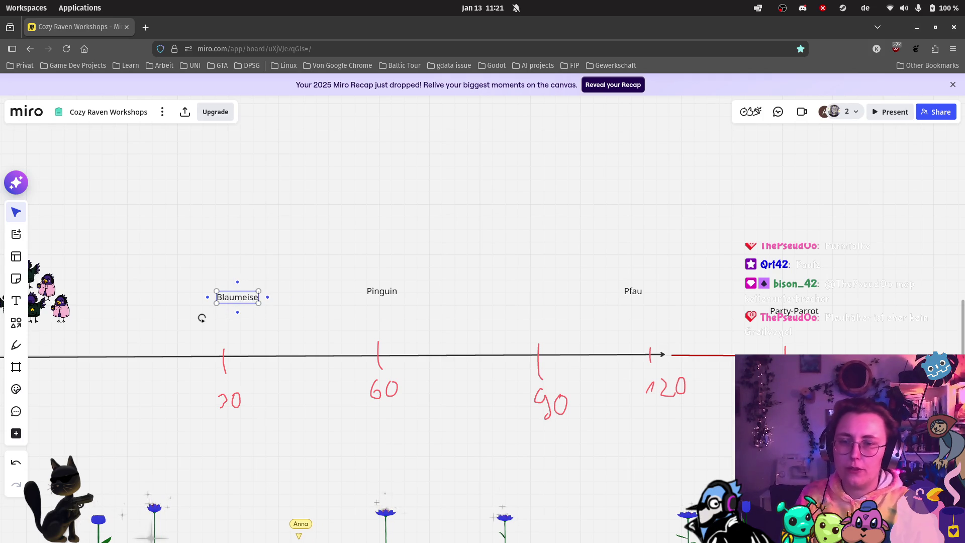
click(327, 236)
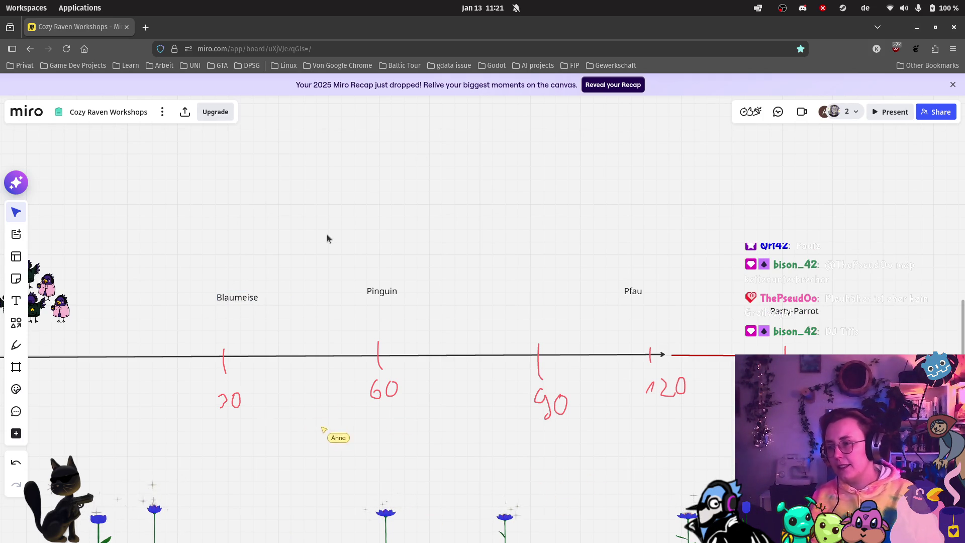
scroll(435, 199, down, 2)
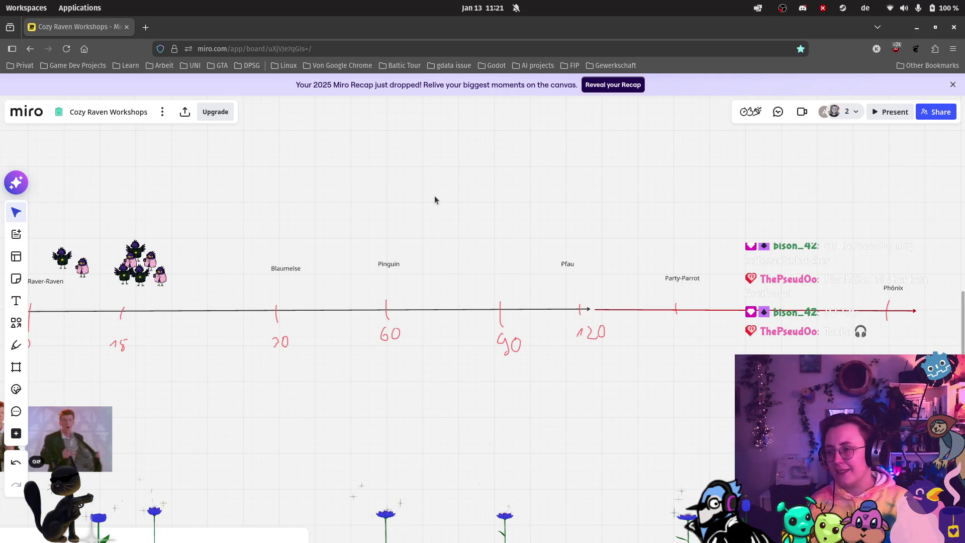
Step: Duplicate Blaumeise as a 'DJ Taube' label and move it below the timeline near 30
scroll(397, 263, up, 3)
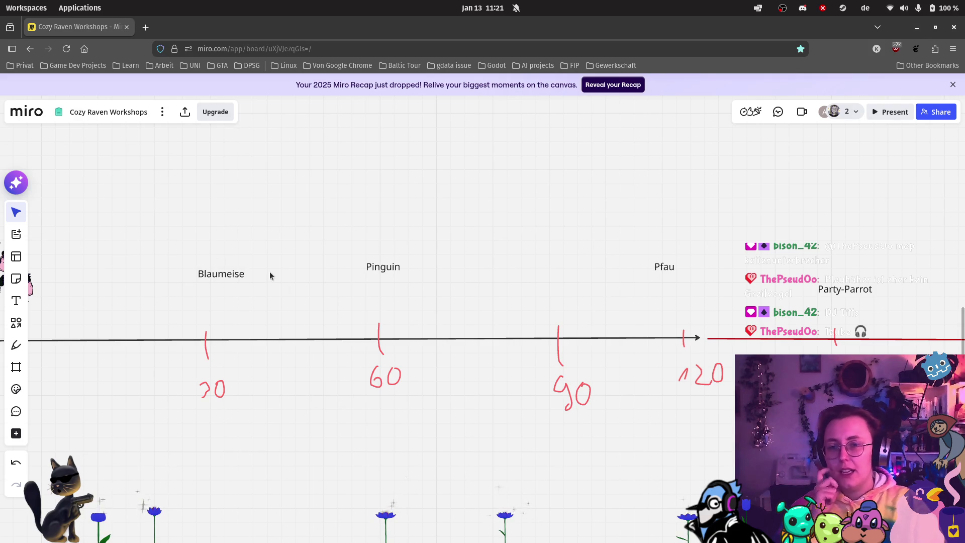
click(216, 274)
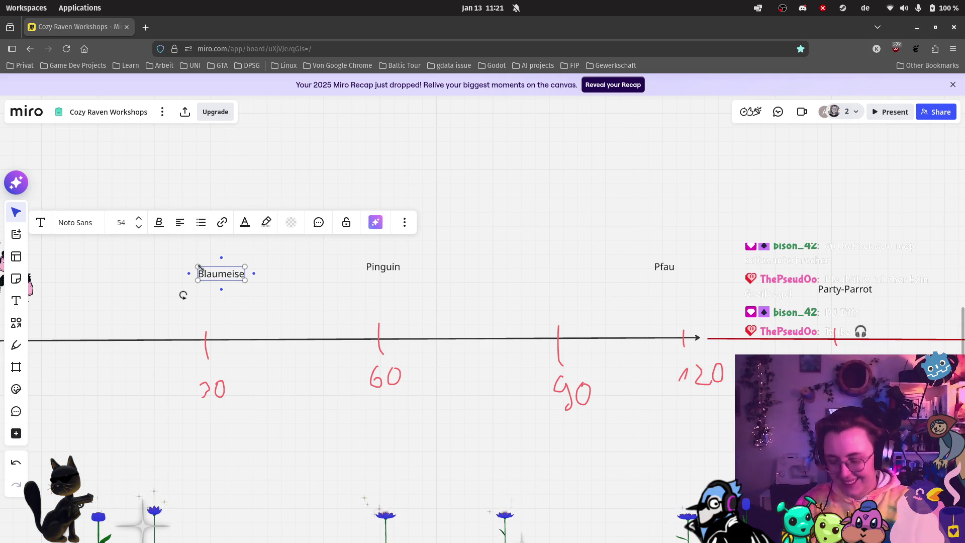
key(ctrl+d)
double_click(300, 275)
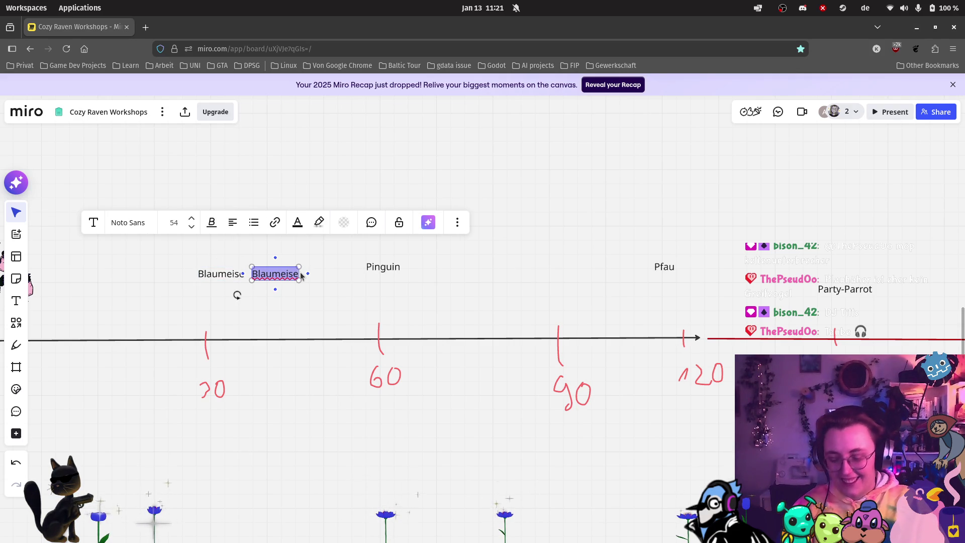
text(Taube)
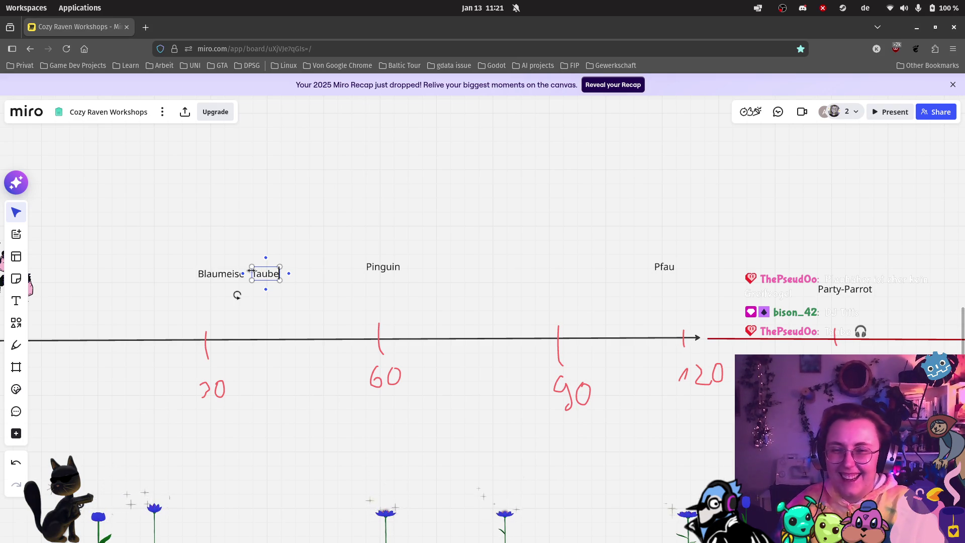
text(DJ)
mouse_move(273, 276)
mouse_down()
mouse_move(276, 198)
mouse_move(209, 159)
mouse_up()
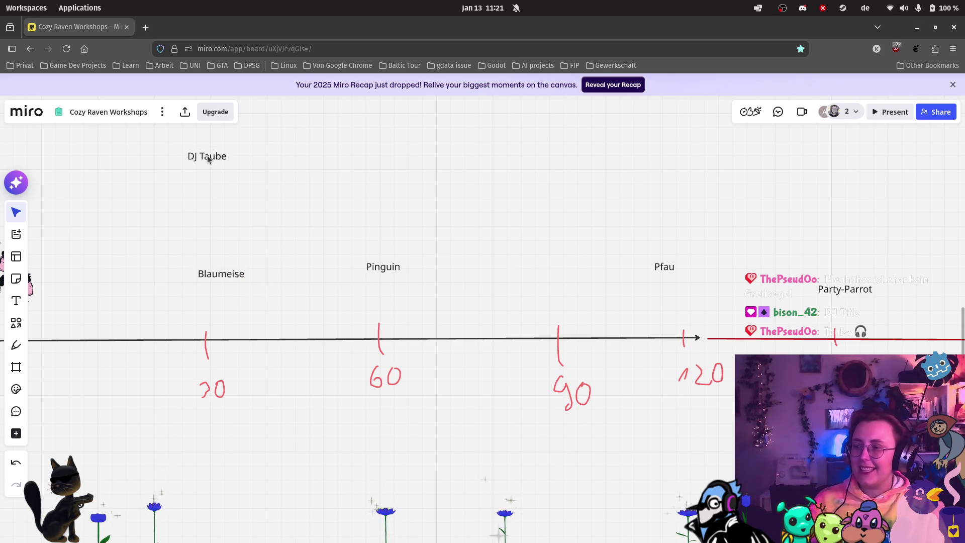
scroll(208, 160, down, 4)
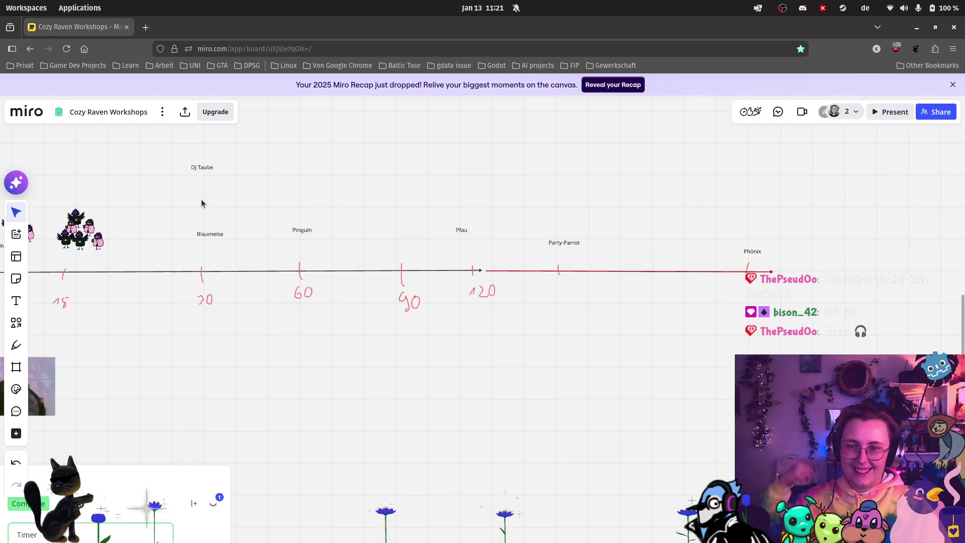
scroll(201, 203, down, 2)
drag(158, 190, 254, 240)
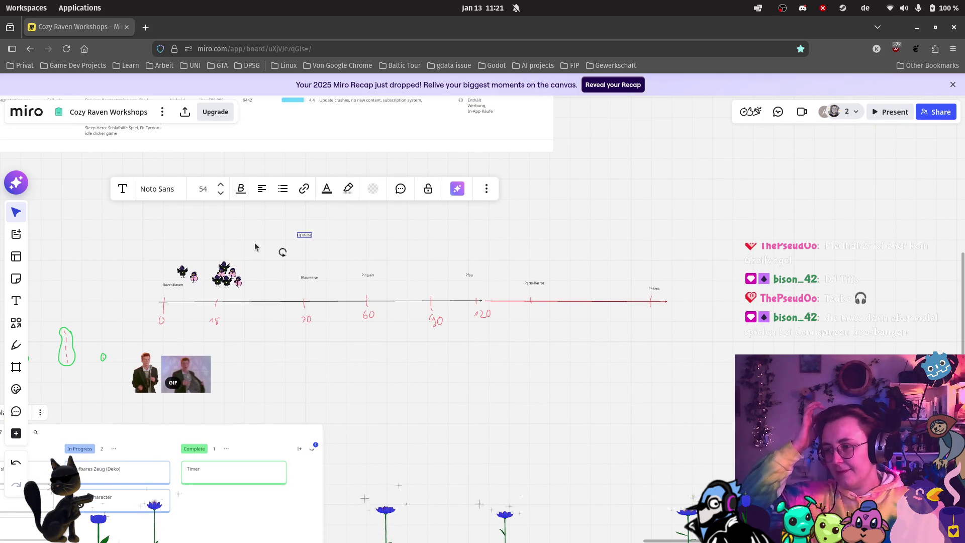
scroll(258, 242, up, 5)
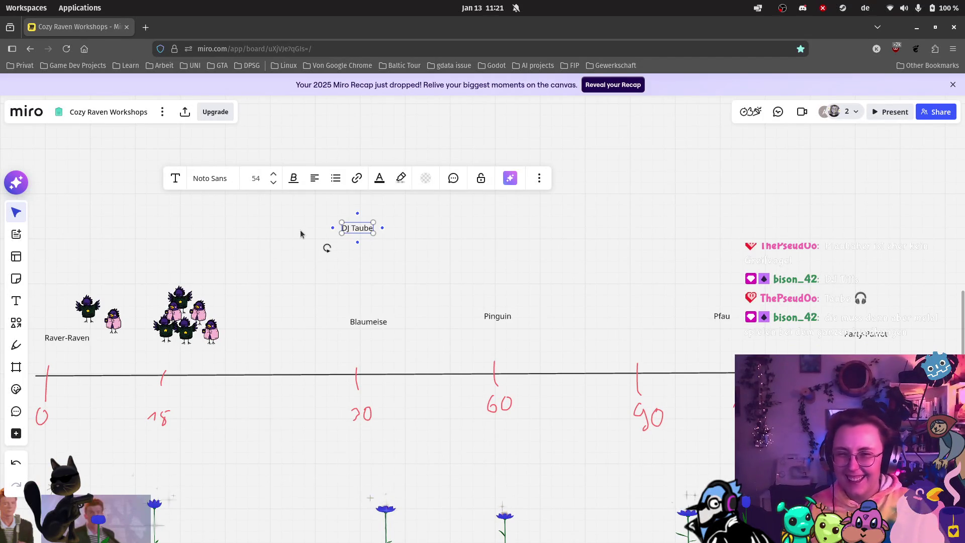
scroll(358, 228, down, 2)
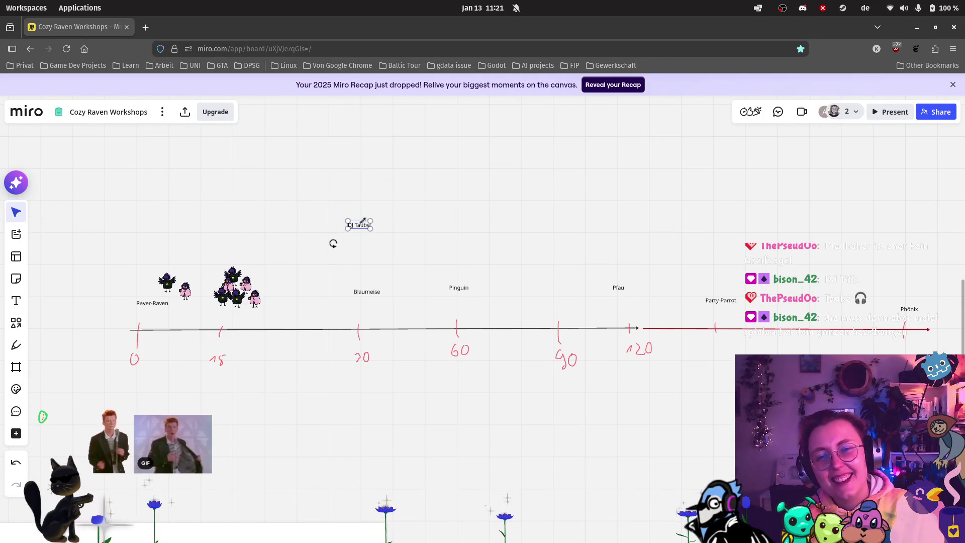
drag(363, 228, 379, 441)
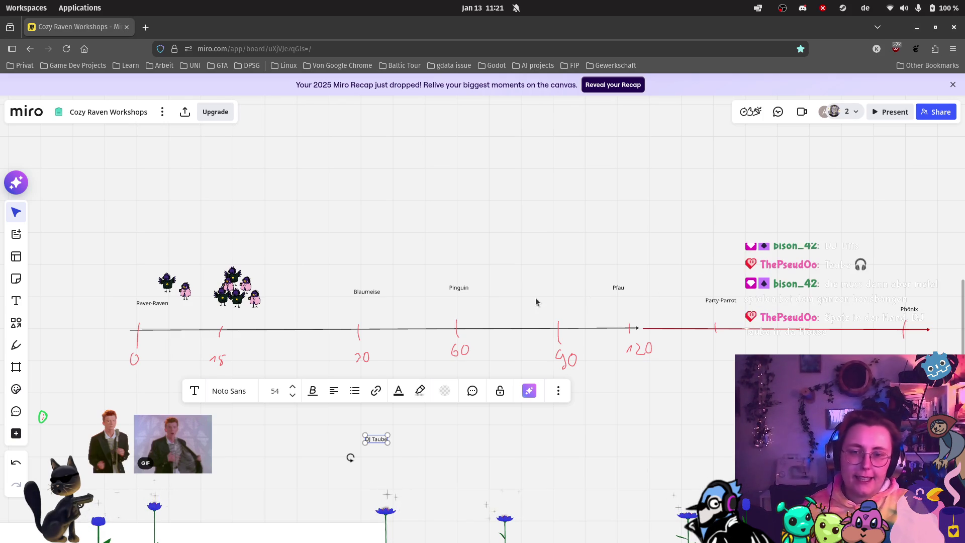
scroll(379, 299, up, 5)
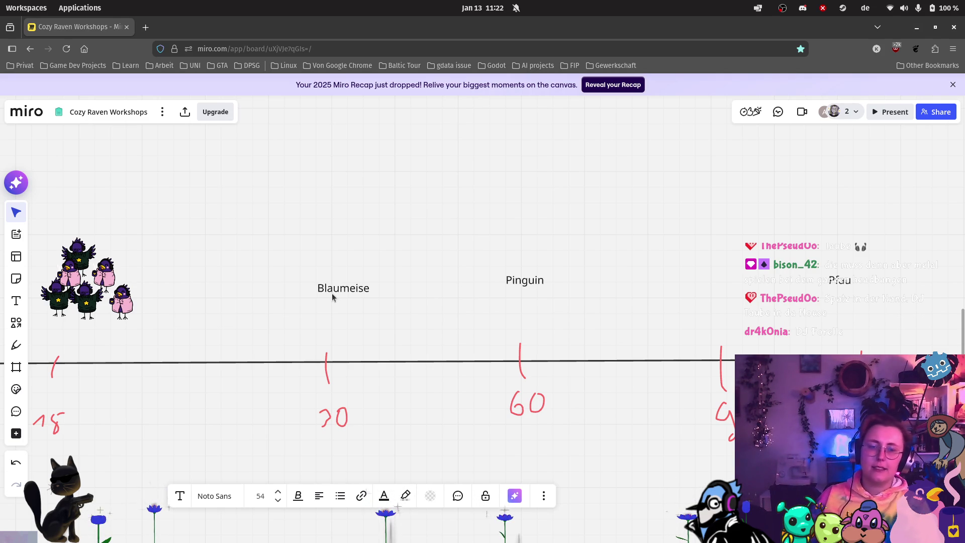
Step: Duplicate Blaumeise again as a 'Rotkehlchen' label above the 90 tick
click(345, 296)
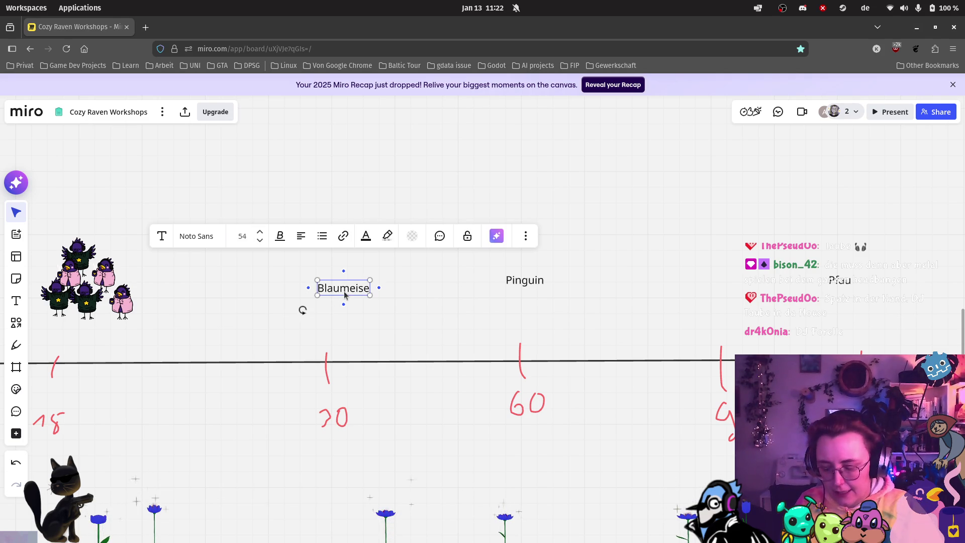
key(ctrl+d)
mouse_move(397, 287)
mouse_down()
mouse_move(693, 274)
mouse_move(708, 285)
mouse_up()
text(Roth)
key(BackSpace)
text(kehlchen)
click(738, 161)
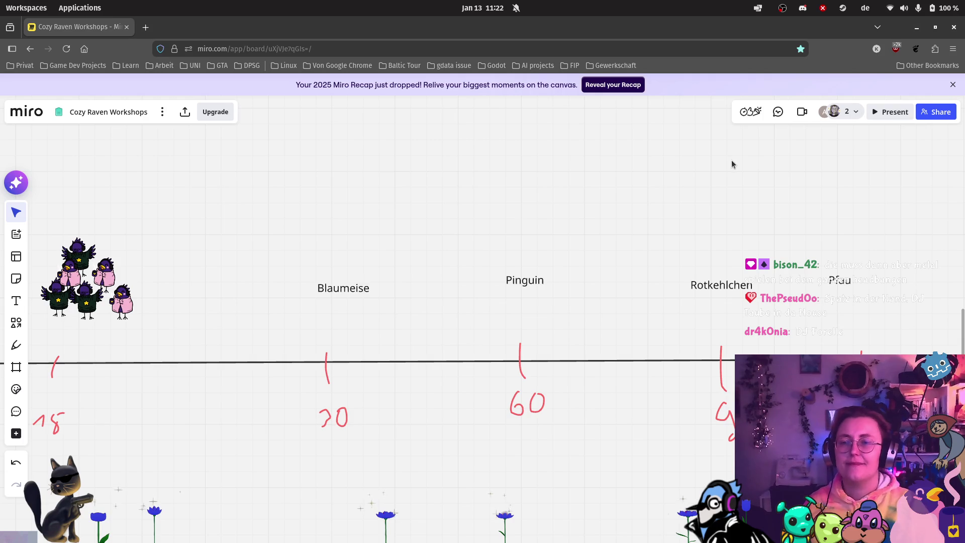
scroll(655, 201, down, 3)
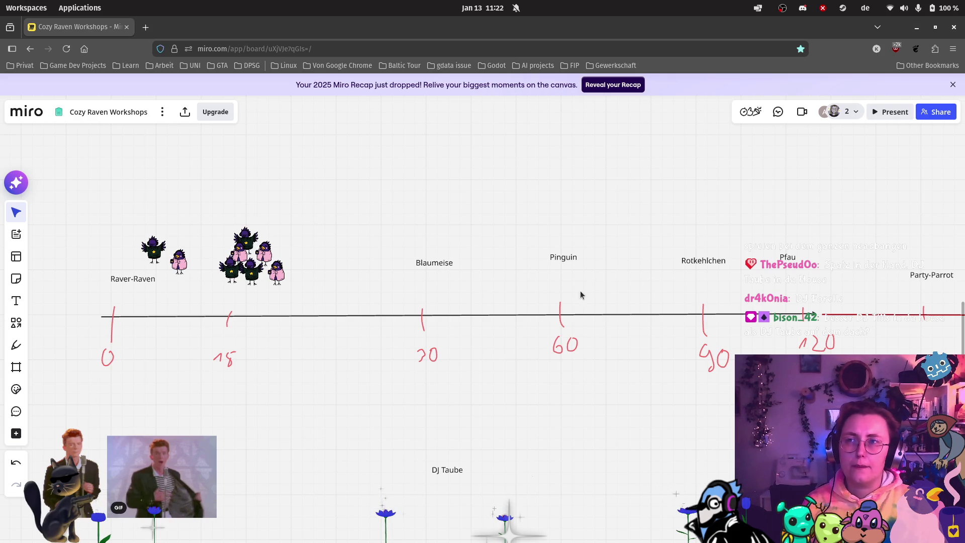
scroll(525, 390, down, 2)
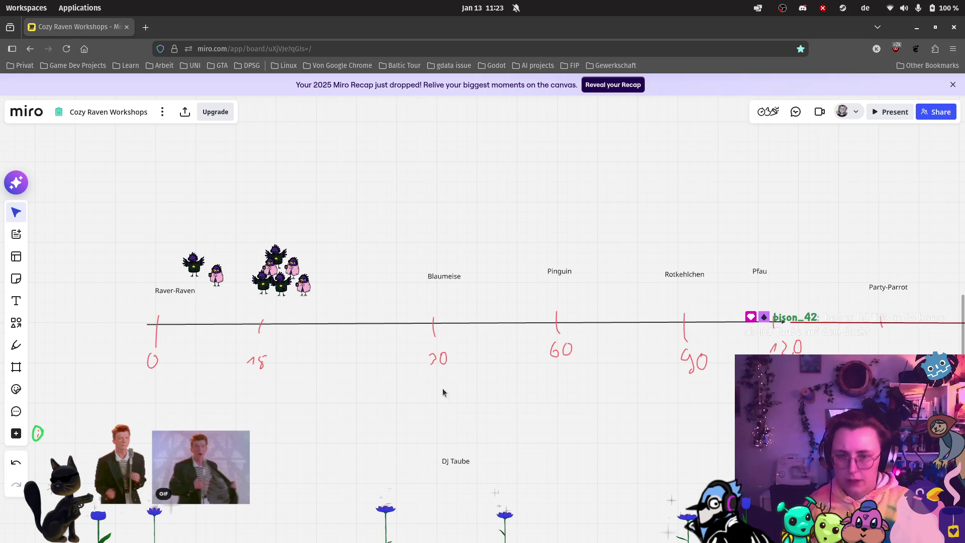
Step: Start the UxPlay mirroring server with the uxplay command in a new terminal
click(4, 163)
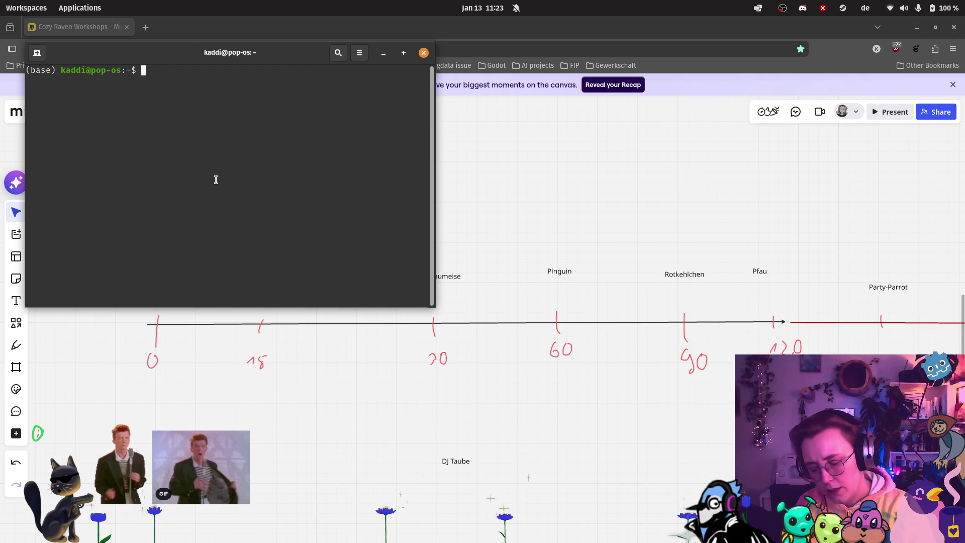
text(uxplay)
key(Return)
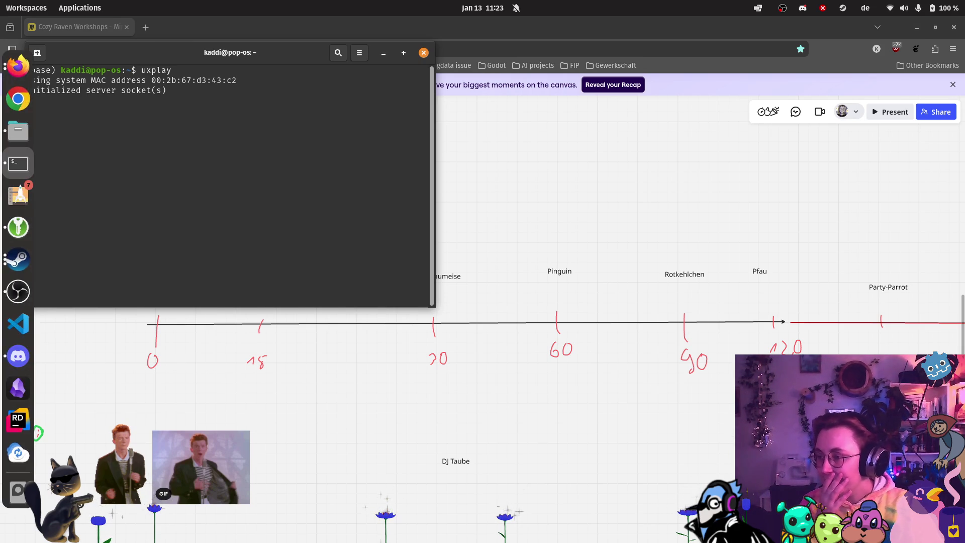
Step: Close the UxPlay mirrored phone window so the Miro bird timeline is fully visible
click(442, 256)
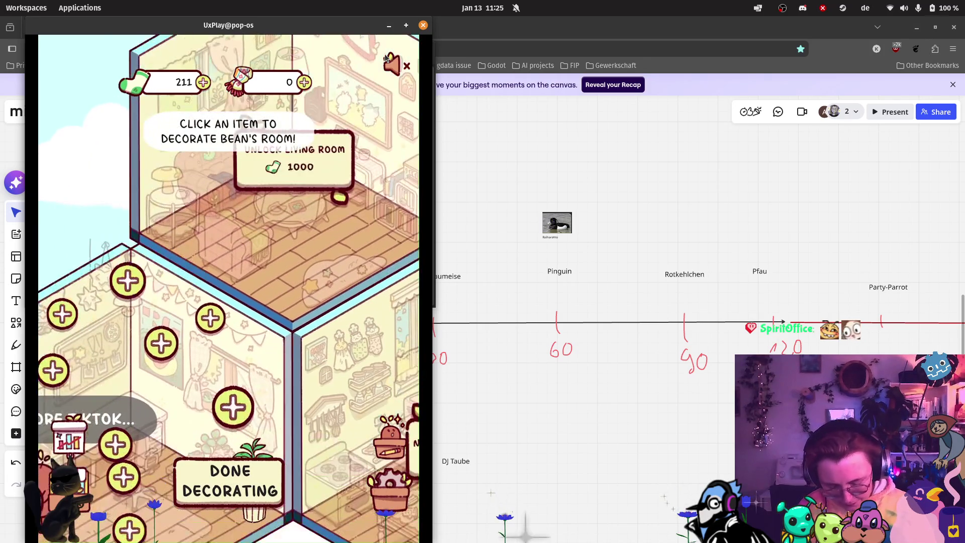
click(423, 25)
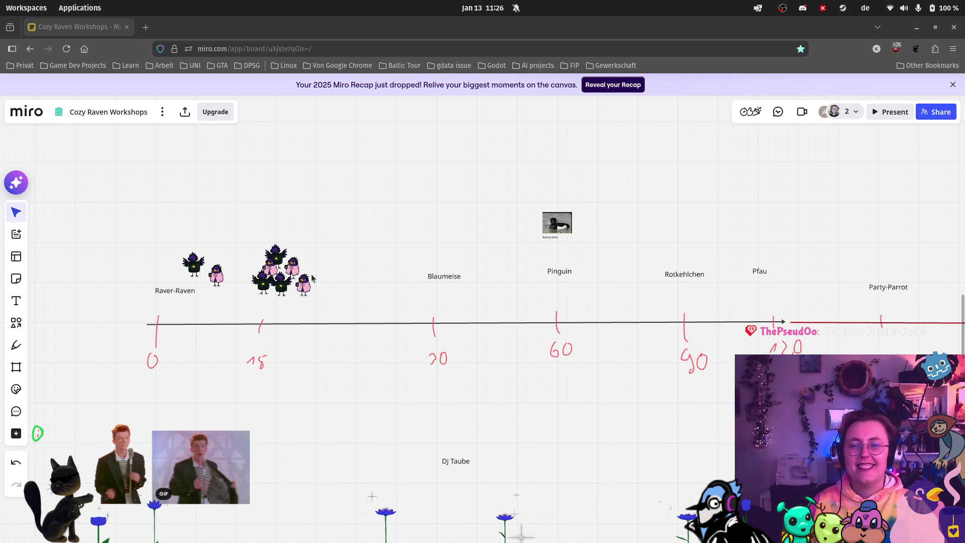
Step: Select the group of raven images on the timeline
scroll(302, 281, up, 3)
scroll(274, 302, up, 2)
mouse_move(194, 176)
mouse_down()
mouse_move(319, 302)
mouse_move(345, 306)
mouse_move(233, 207)
mouse_up()
scroll(330, 307, down, 2)
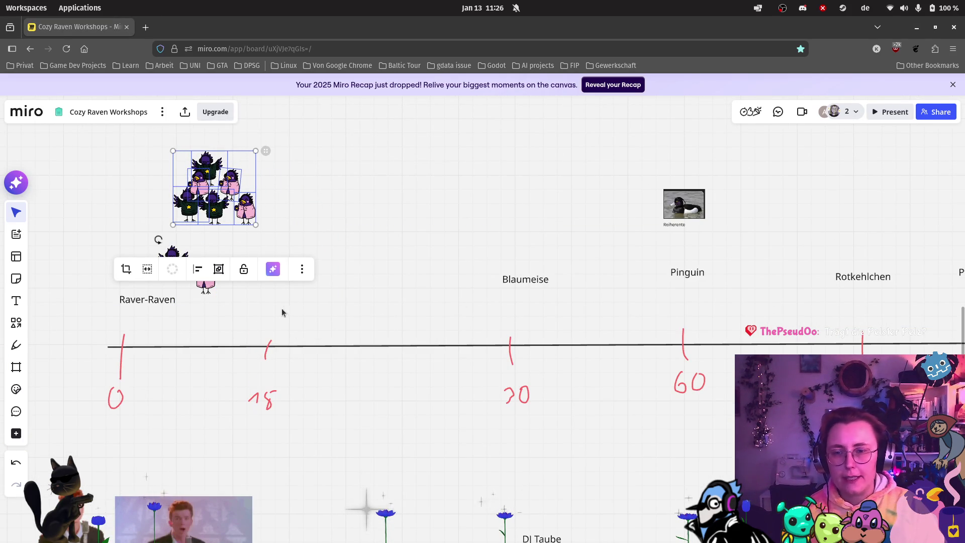
Step: Add a 'Spatz' text label above the 15 mark
click(16, 300)
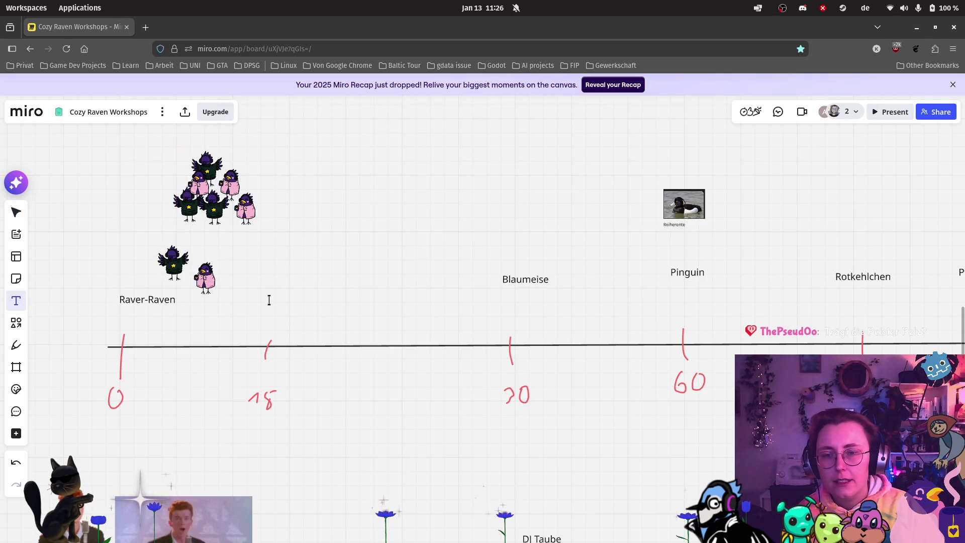
click(310, 328)
text(Spatz)
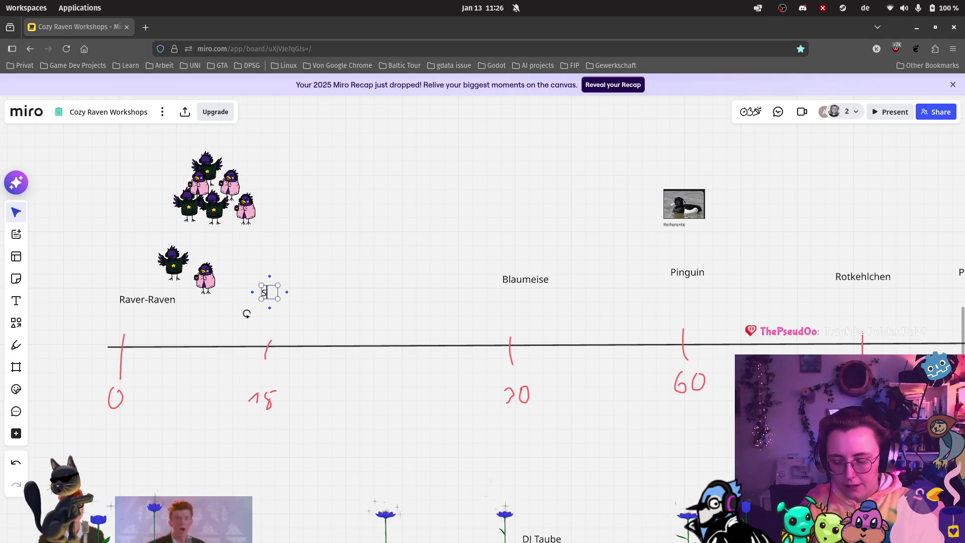
click(445, 471)
scroll(380, 402, down, 1)
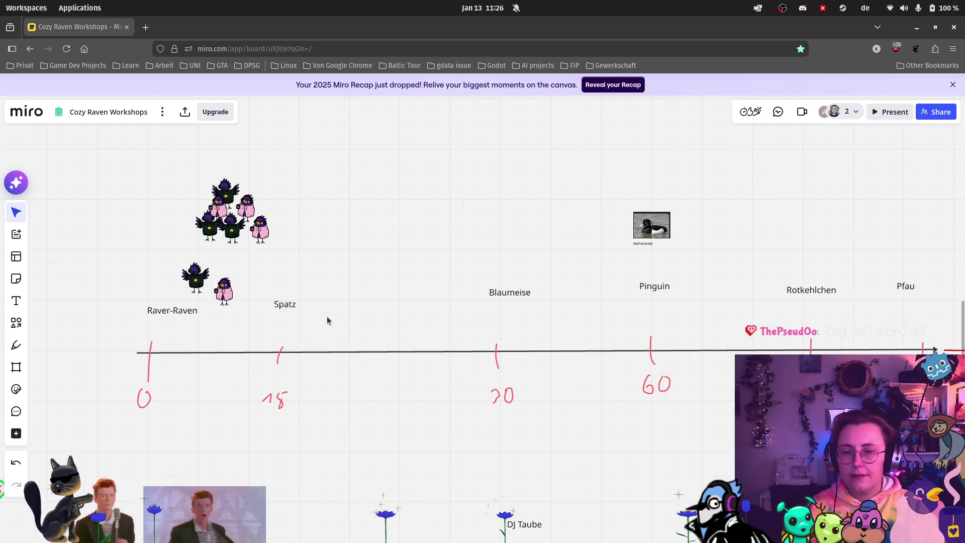
Step: Delete the Spatz label at 15 and move the raven group above the 15 mark
drag(272, 295, 306, 318)
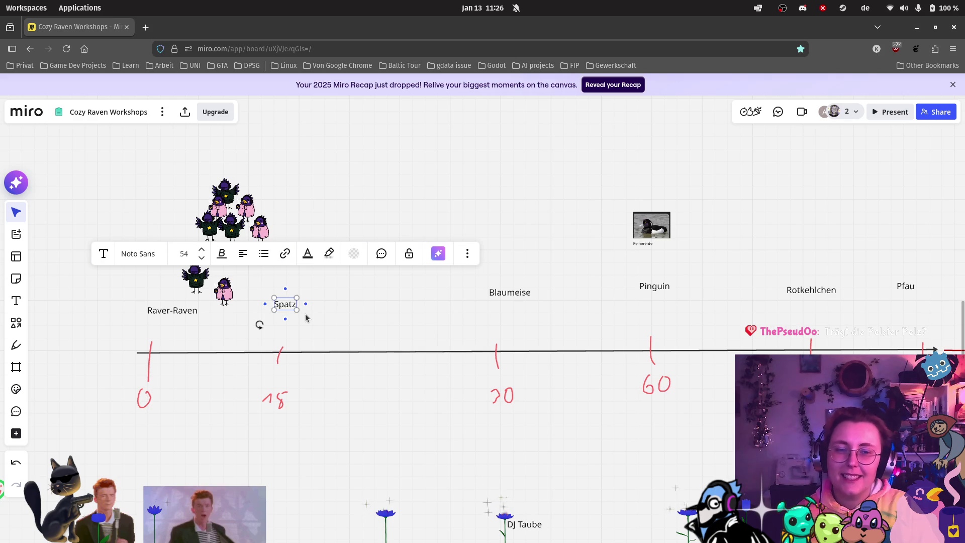
key(Delete)
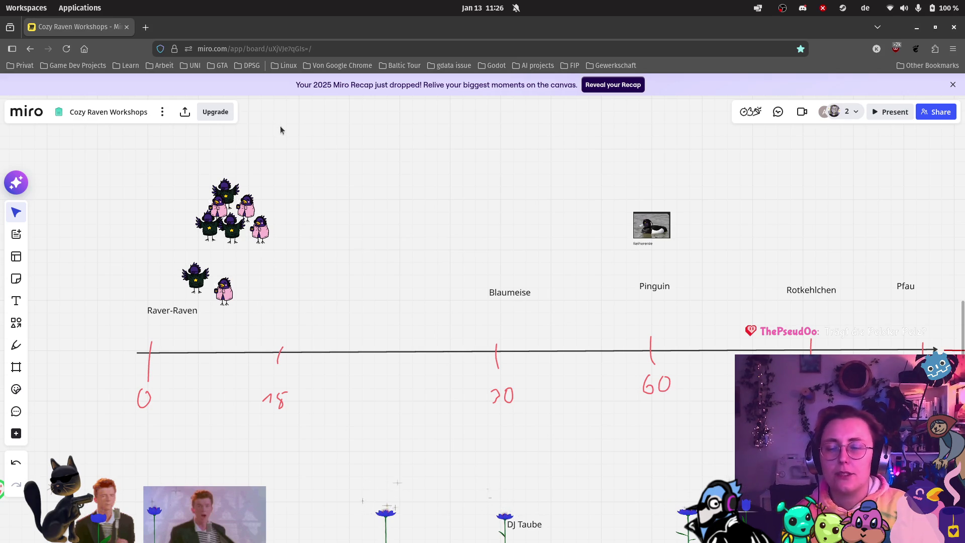
drag(195, 149, 276, 242)
drag(237, 211, 304, 287)
scroll(383, 304, right, 3)
Step: Create a 'Spatz' text label and position it directly under Blaumeise above the 30 mark
scroll(288, 321, right, 3)
ctrl+scroll(288, 321, up, 3)
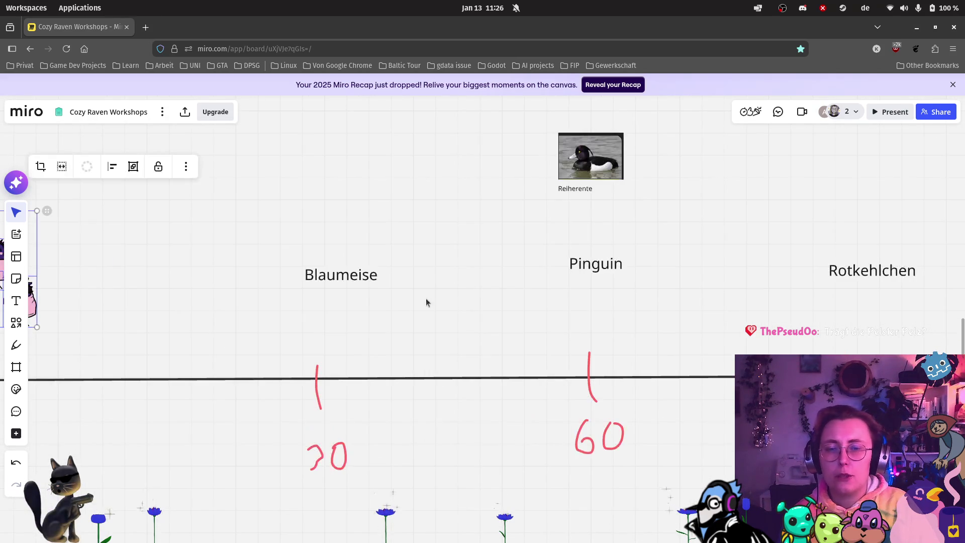
click(13, 300)
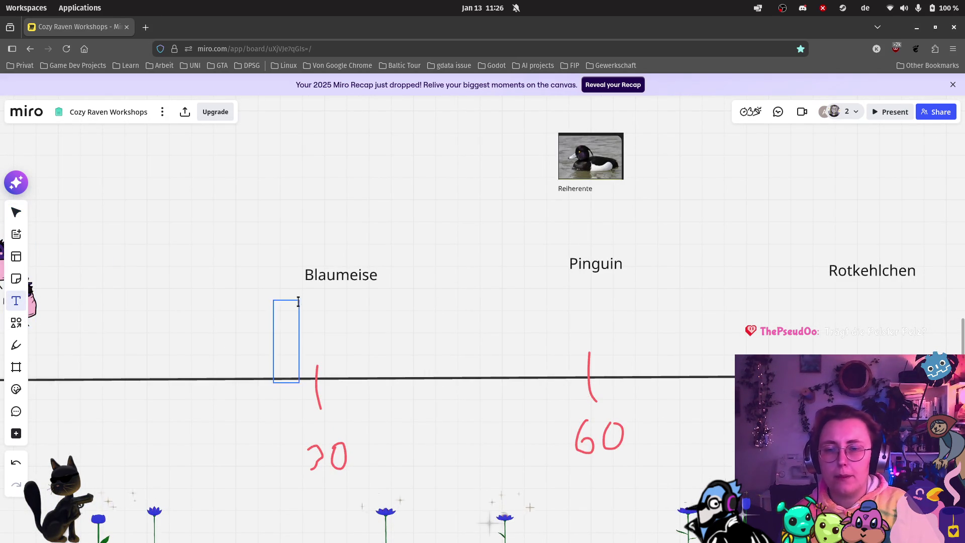
click(276, 338)
text(Spatz)
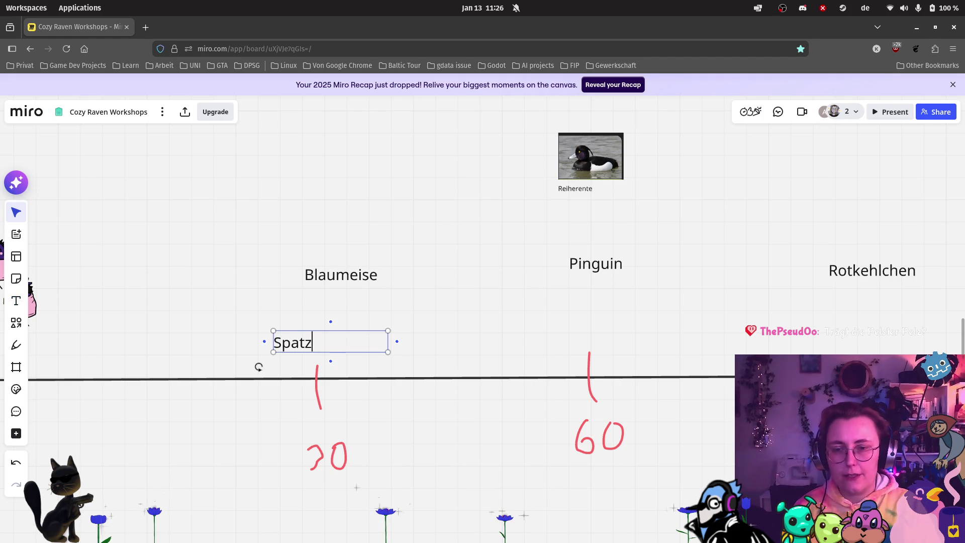
click(250, 355)
mouse_move(303, 352)
mouse_down()
mouse_move(341, 338)
mouse_move(330, 318)
mouse_up()
click(346, 237)
scroll(391, 180, down, 2)
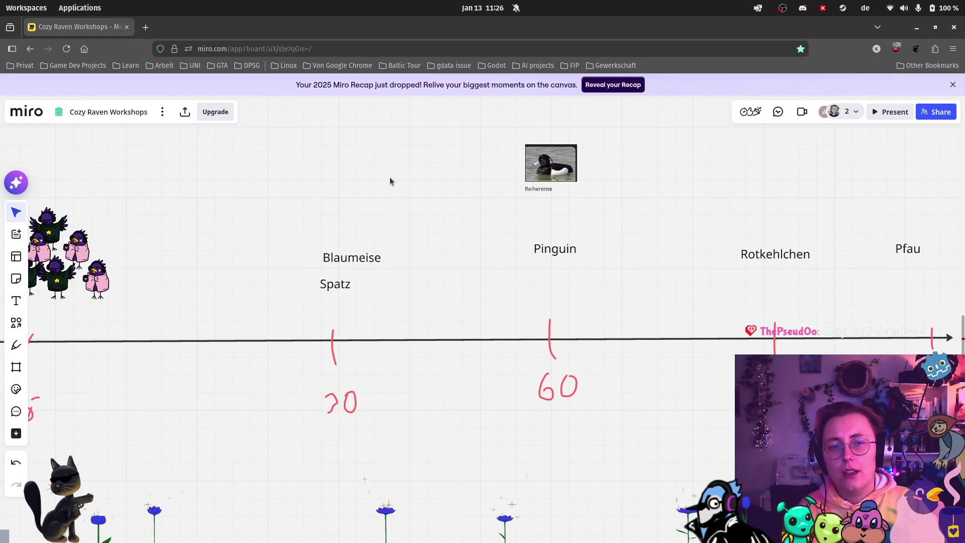
scroll(384, 199, down, 3)
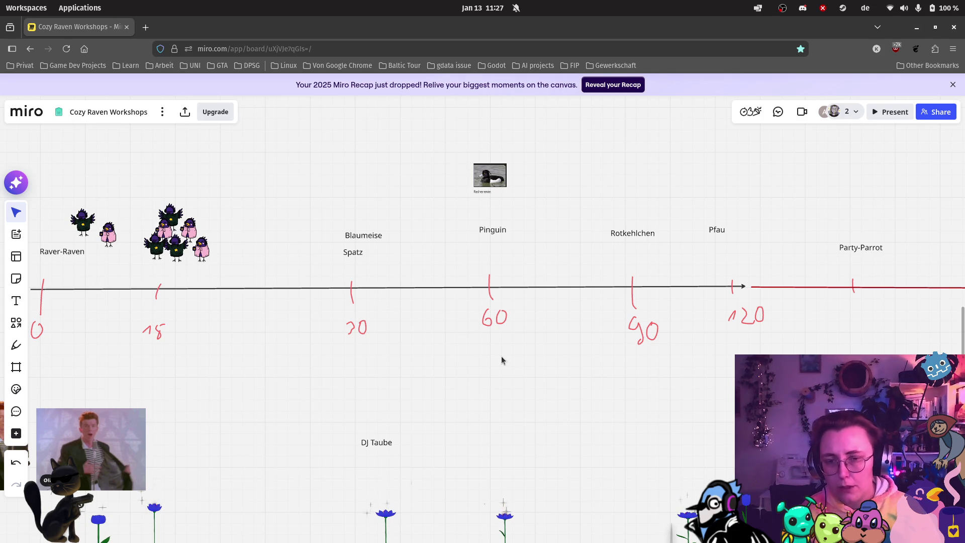
Step: Draw a pen plus sign after the age number so the mark reads 30+
scroll(373, 322, up, 3)
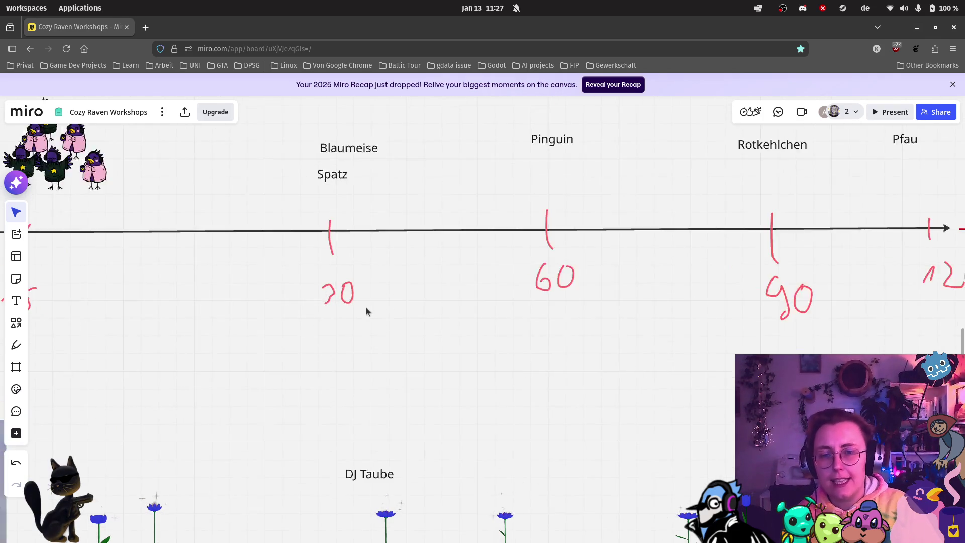
scroll(374, 323, up, 2)
click(16, 345)
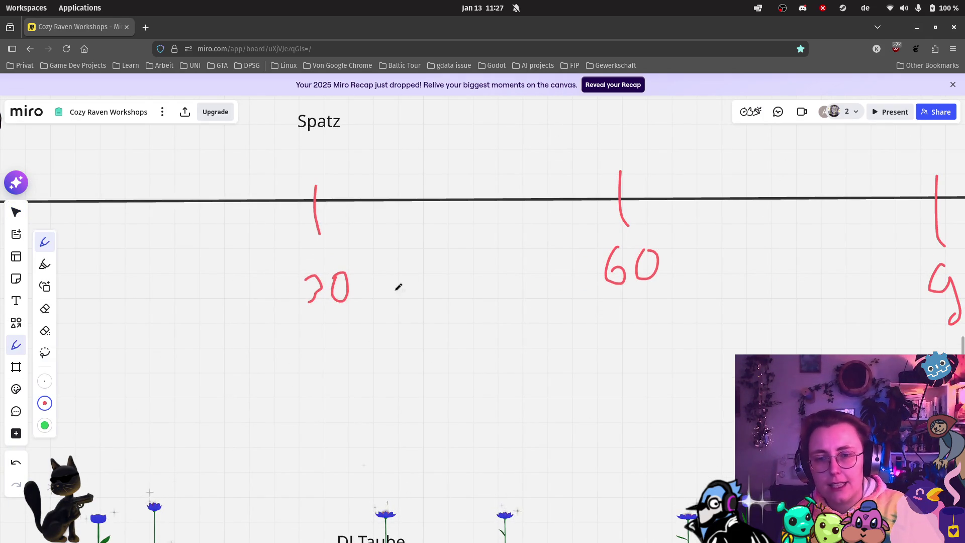
drag(370, 275, 371, 299)
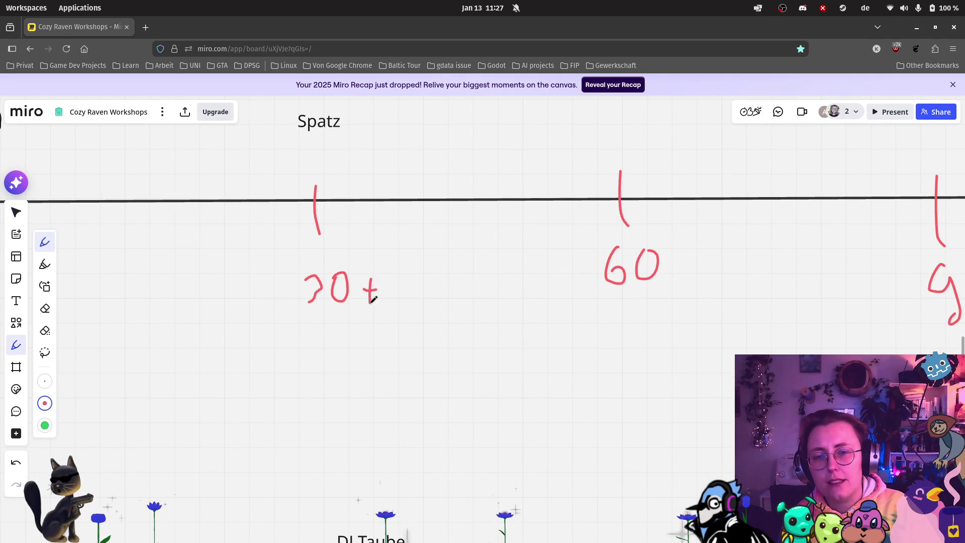
scroll(377, 265, down, 2)
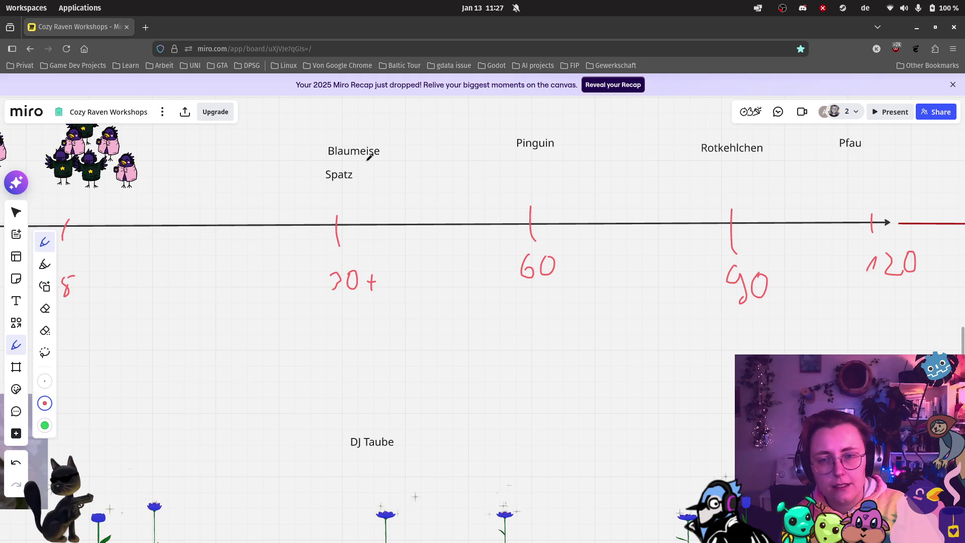
drag(44, 291, 55, 275)
key(t)
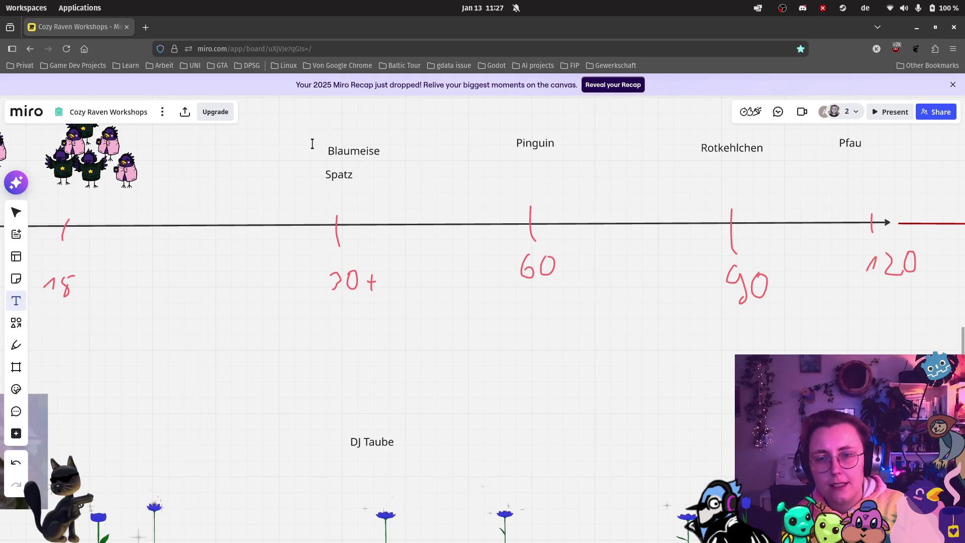
Step: Shift Blaumeise, Spatz, Pinguin and Rotkehlchen right to line up over their age marks
click(16, 212)
drag(356, 150, 383, 151)
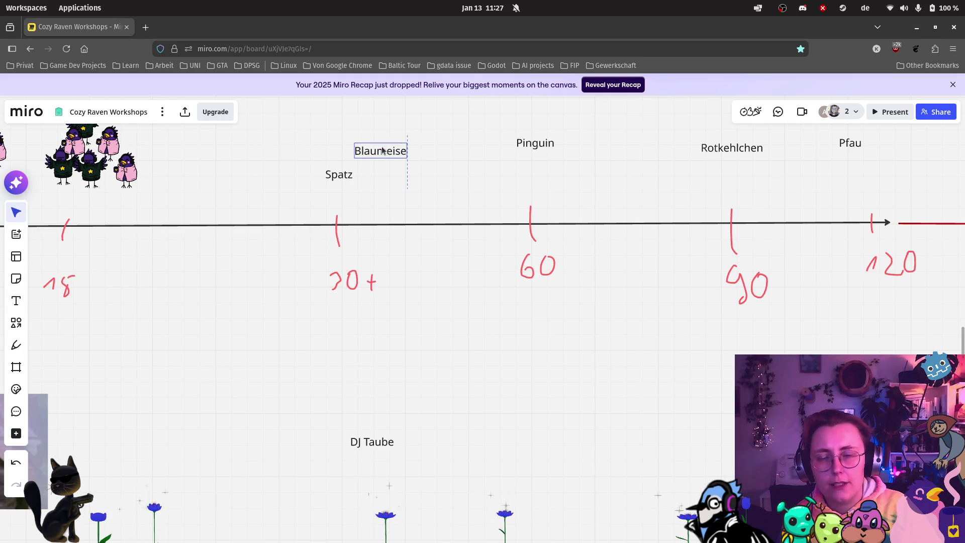
mouse_move(337, 173)
mouse_down()
mouse_move(373, 174)
mouse_move(366, 177)
mouse_up()
click(514, 169)
drag(538, 146, 569, 151)
scroll(565, 188, right, 5)
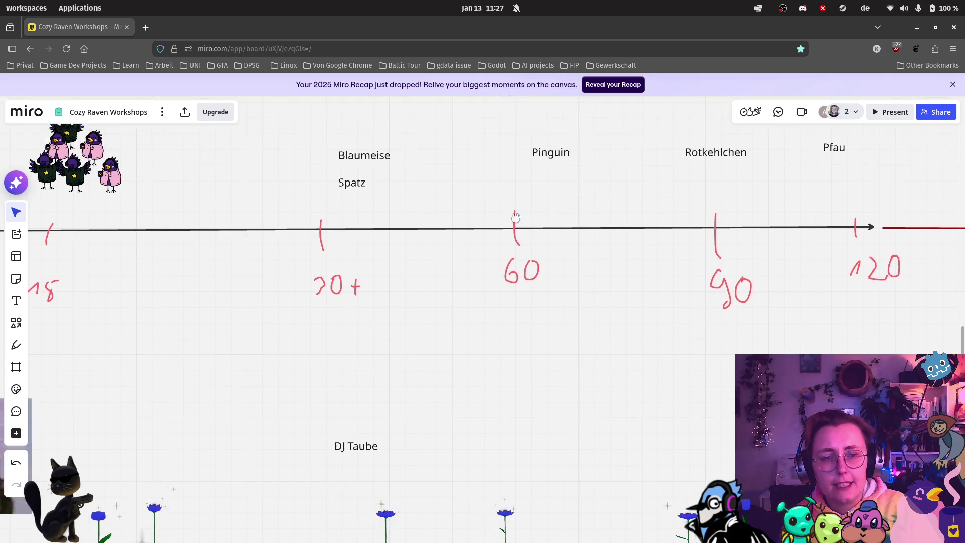
drag(610, 180, 654, 179)
scroll(724, 187, right, 5)
scroll(724, 188, up, 1)
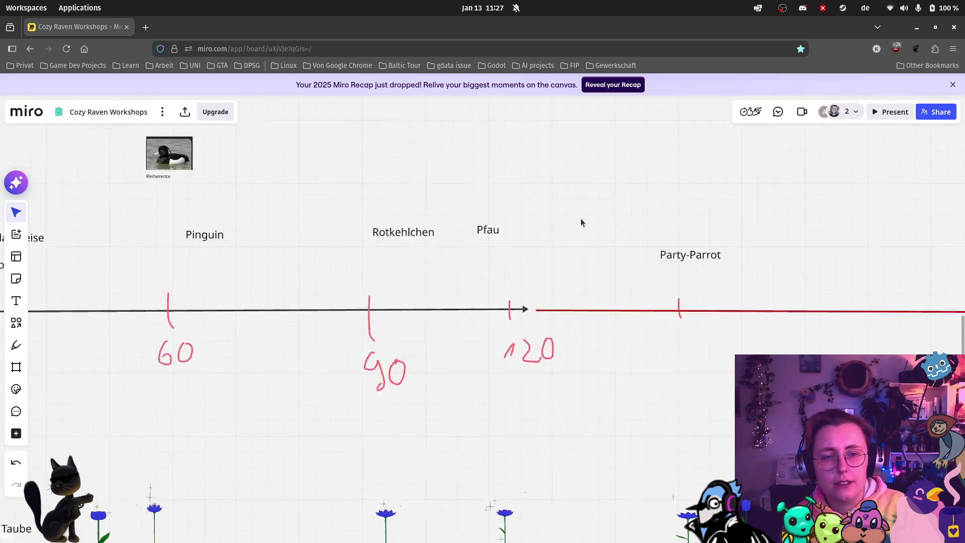
Step: Nudge the Pfau and Party-Parrot labels slightly right over their age marks
drag(451, 239, 482, 238)
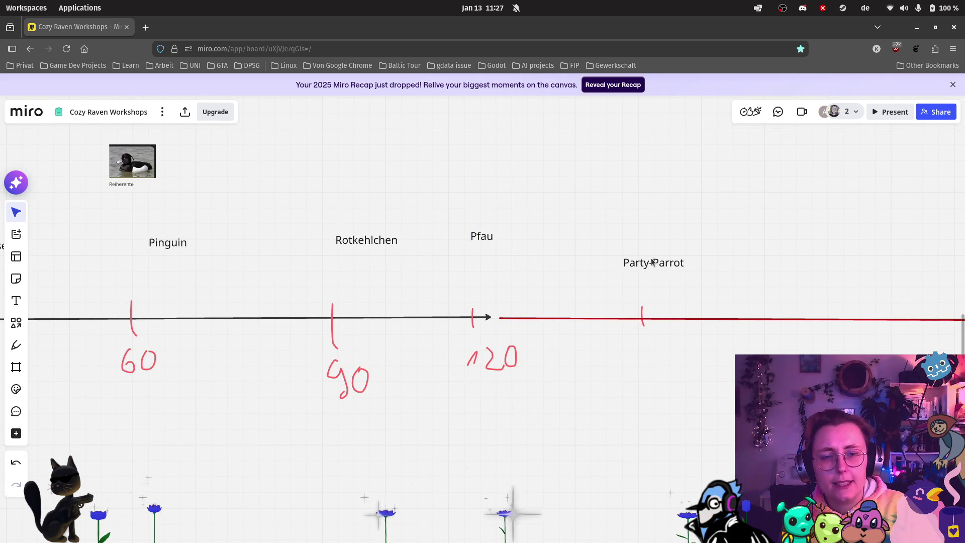
drag(644, 262, 669, 260)
scroll(487, 302, down, 5)
scroll(564, 300, up, 5)
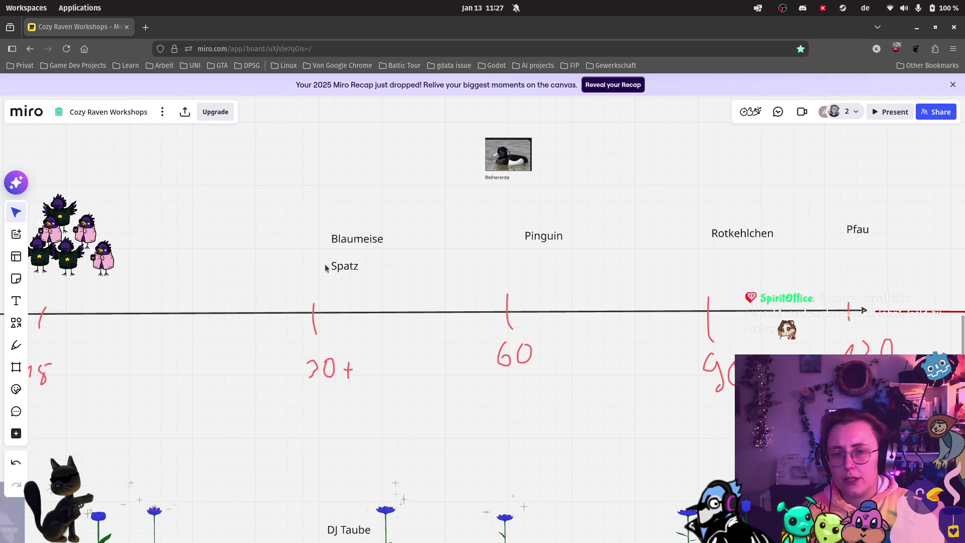
Step: Draw a red pen circle around Blaumeise and Spatz, then undo it
click(16, 345)
mouse_move(349, 212)
mouse_down()
mouse_move(370, 285)
mouse_move(333, 212)
mouse_up()
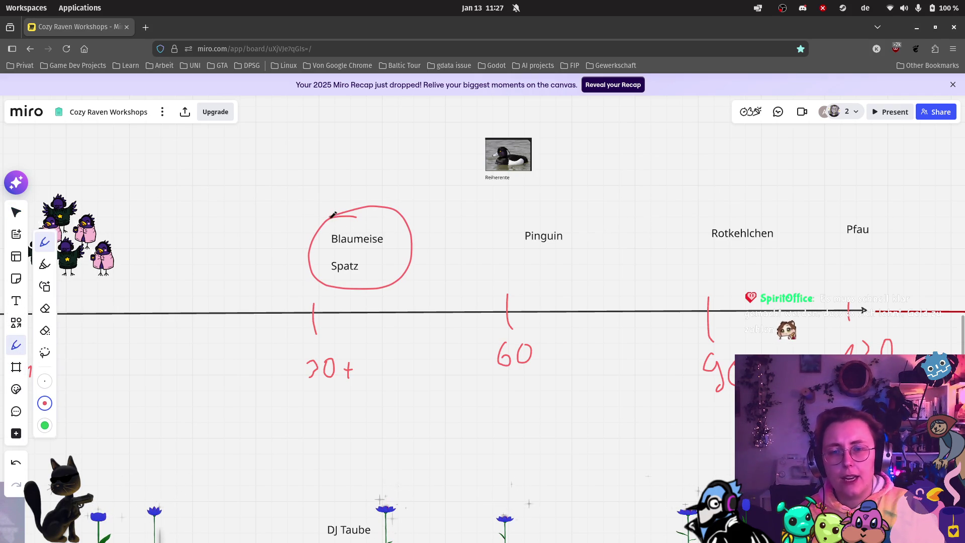
key(ctrl+z)
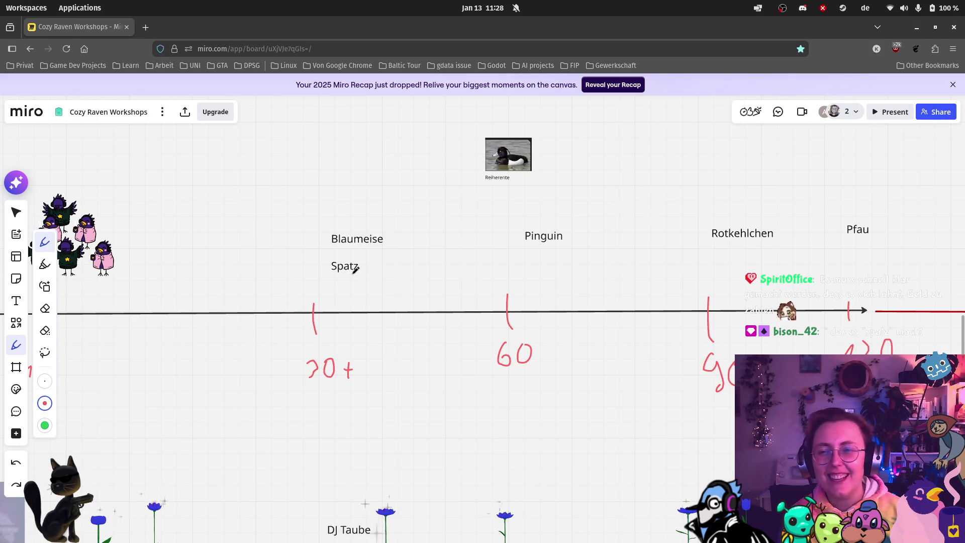
Step: Raise Blaumeise and Spatz level with Pinguin and start a new text box below Spatz
mouse_move(3, 237)
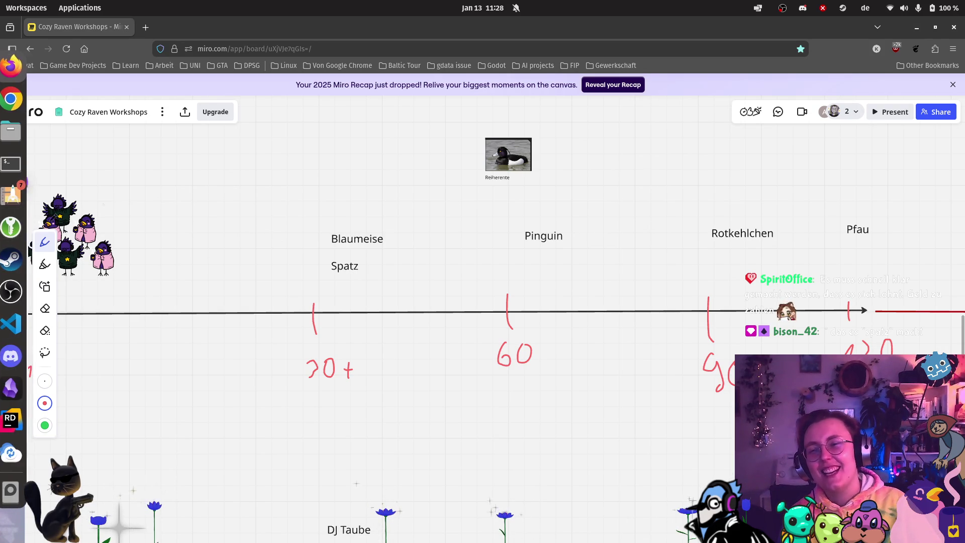
key(Escape)
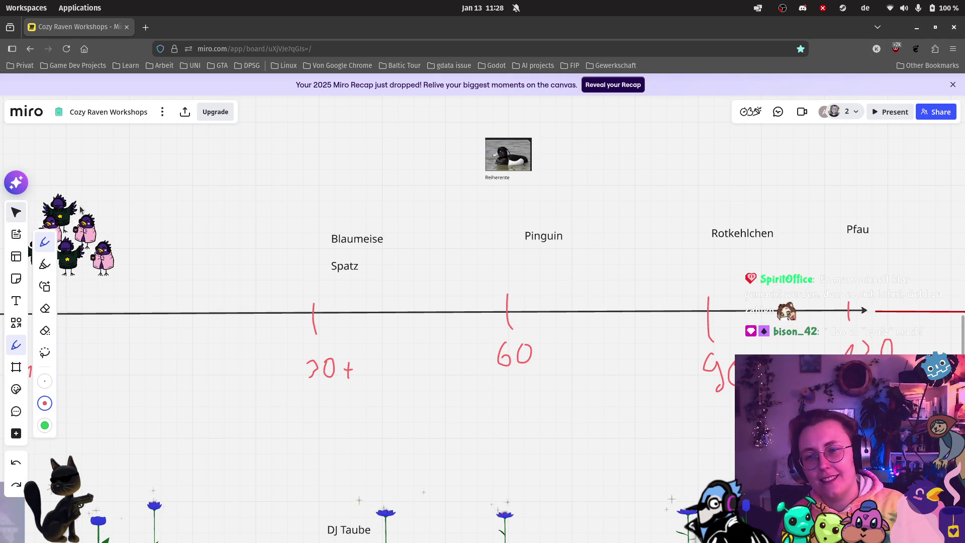
drag(355, 238, 358, 204)
drag(350, 263, 353, 230)
click(374, 272)
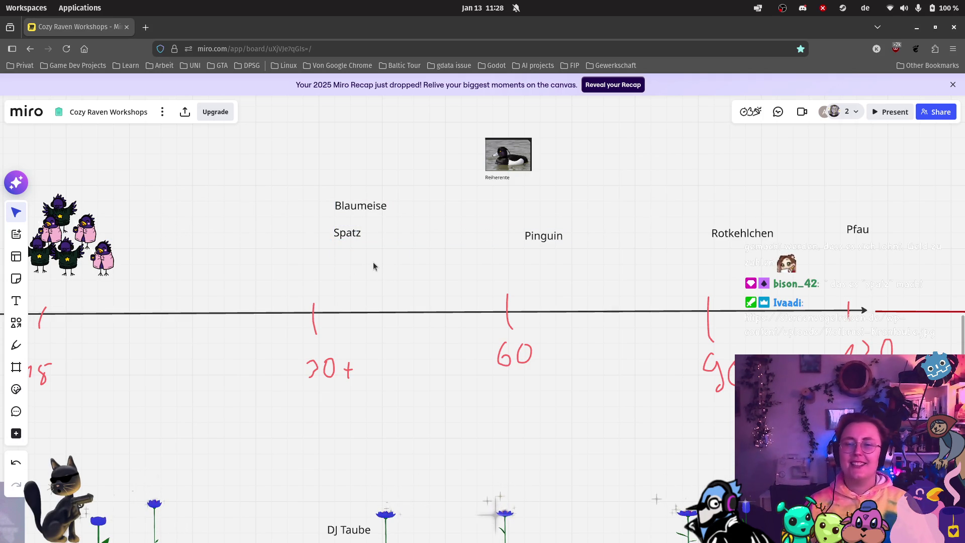
click(16, 300)
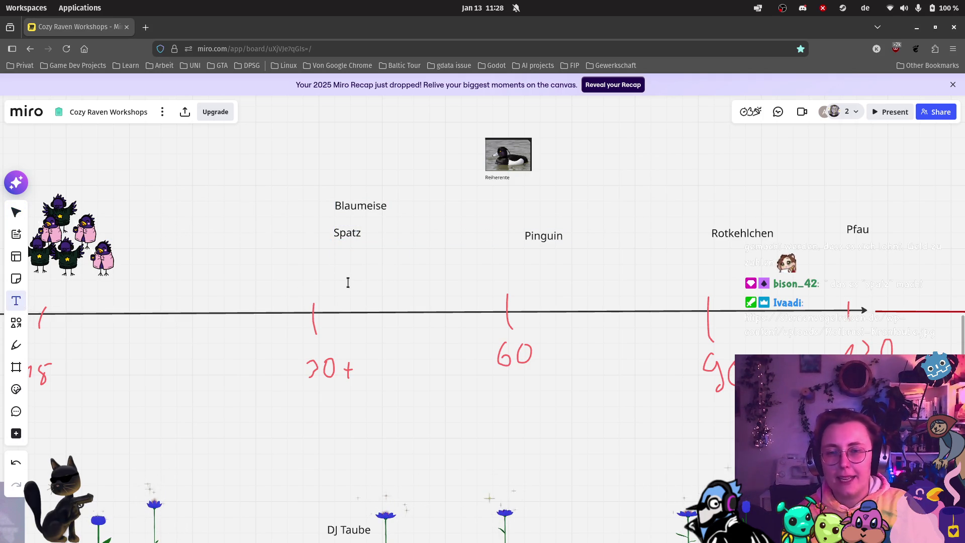
click(332, 260)
Step: Set the new text box's text colour to orange
click(396, 208)
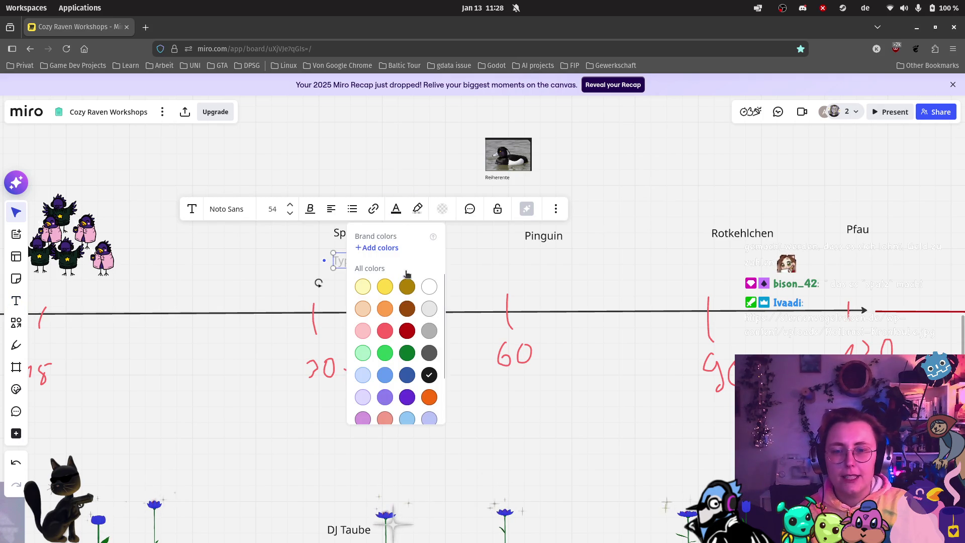
click(429, 397)
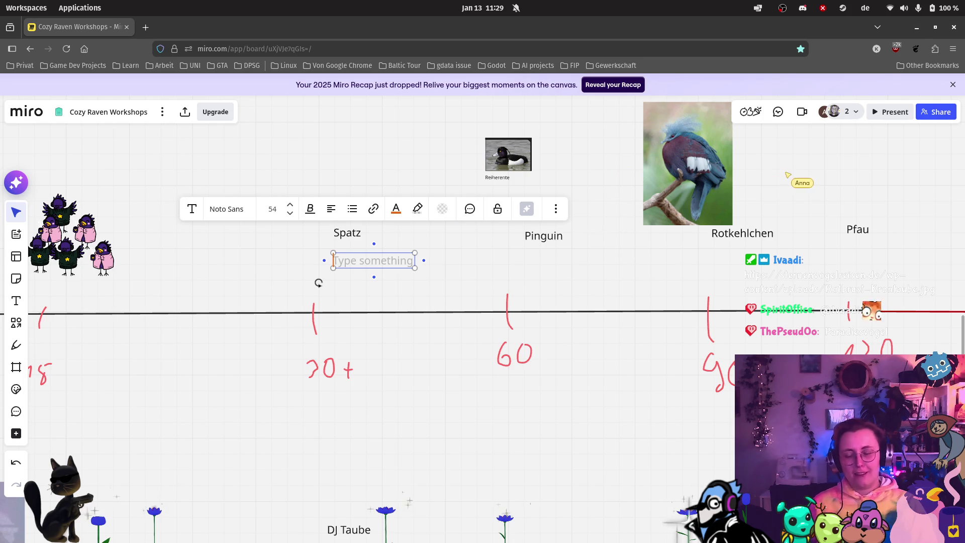
Step: Type the orange 'Rotbrust-Krontaube' label below Spatz and nudge it into place
text(Rotb)
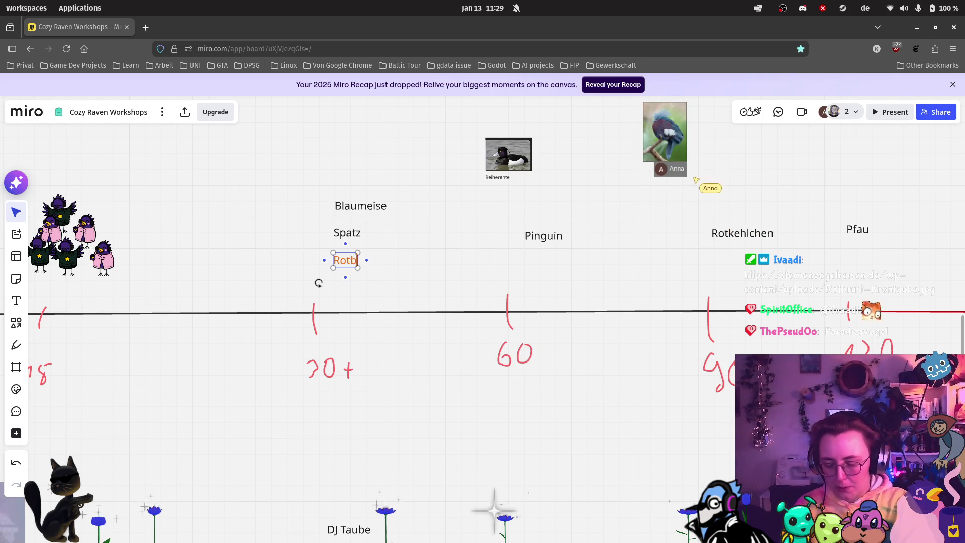
text(rust-)
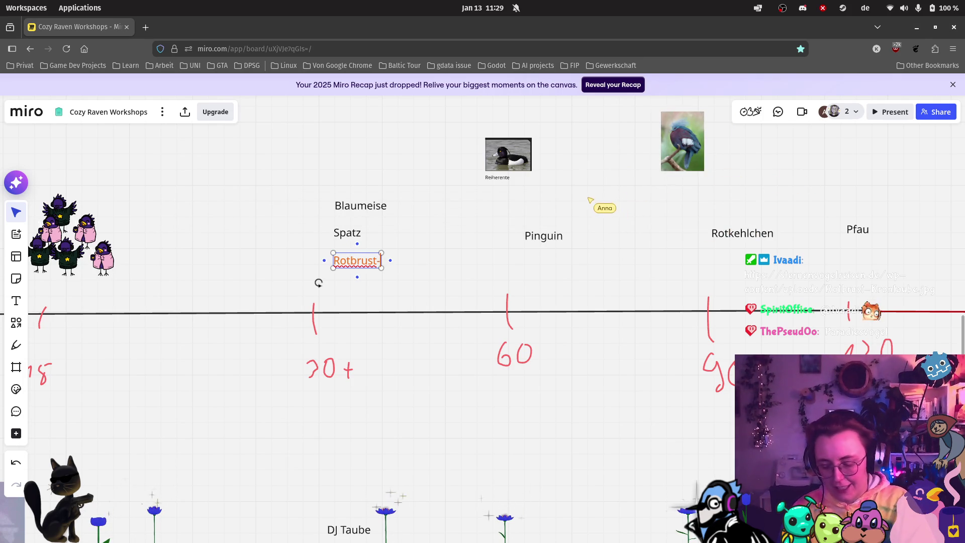
text(Krontaube)
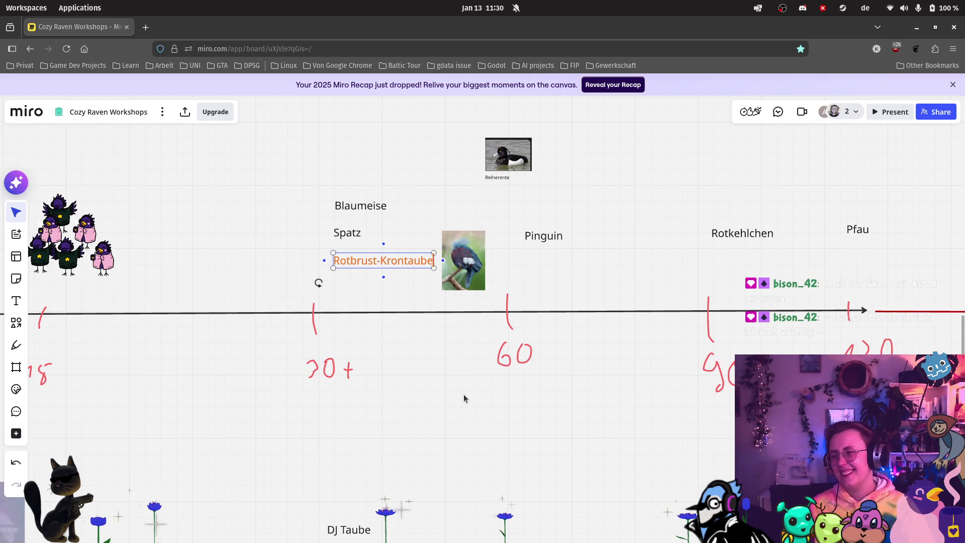
click(338, 397)
mouse_move(376, 265)
mouse_down()
mouse_move(381, 252)
mouse_move(381, 262)
mouse_up()
Step: Dismiss the Firefox bookmark editor opened by Ctrl+D and reselect the Rotbrust-Krontaube label
key(ctrl+d)
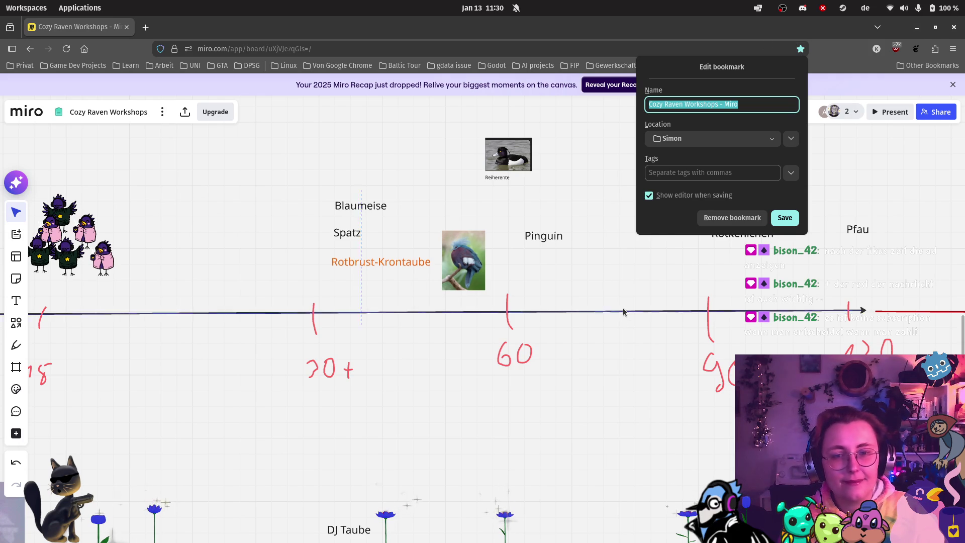
key(Escape)
click(388, 261)
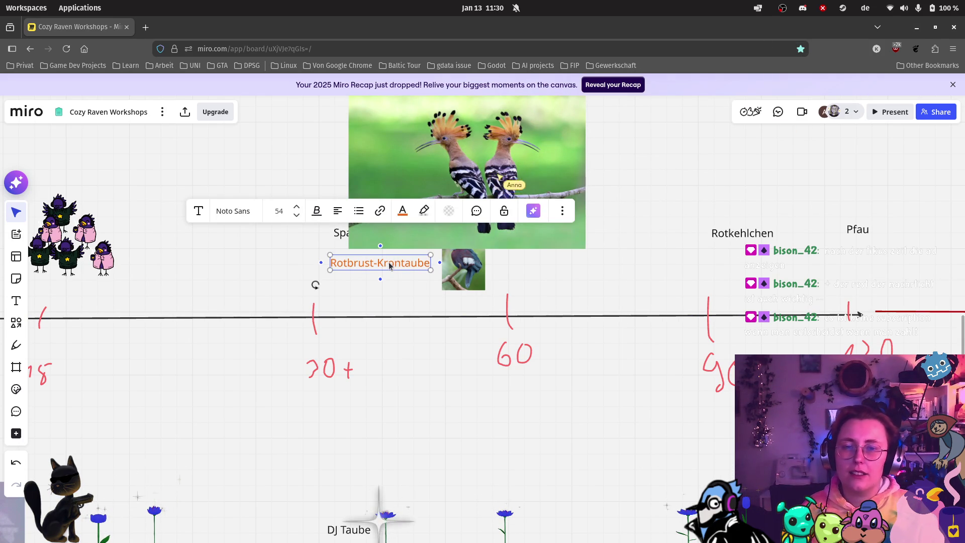
Step: Duplicate the Rotbrust-Krontaube label under Pinguin at 60 and retype it as 'Wiedehopf'
scroll(530, 315, down, 2)
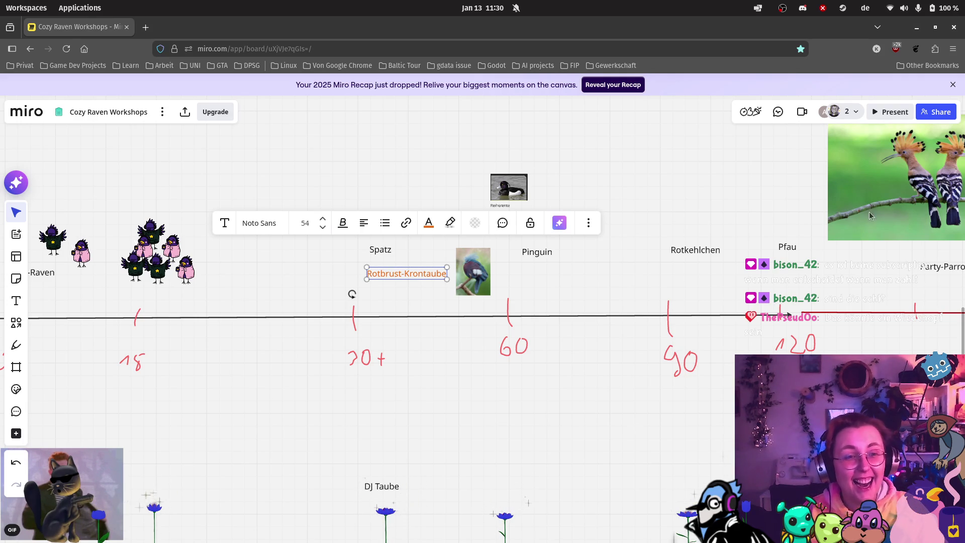
drag(872, 215, 627, 261)
scroll(282, 346, up, 3)
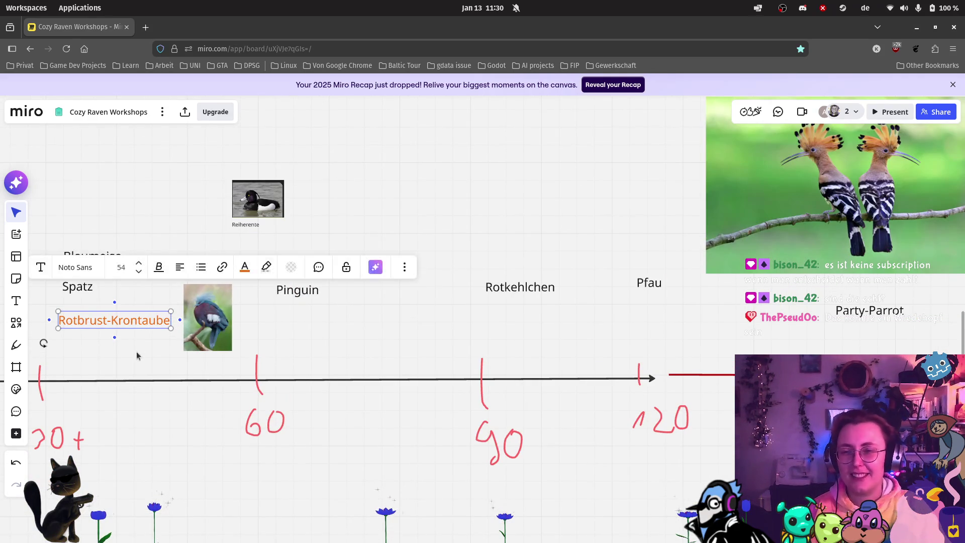
key(ctrl+d)
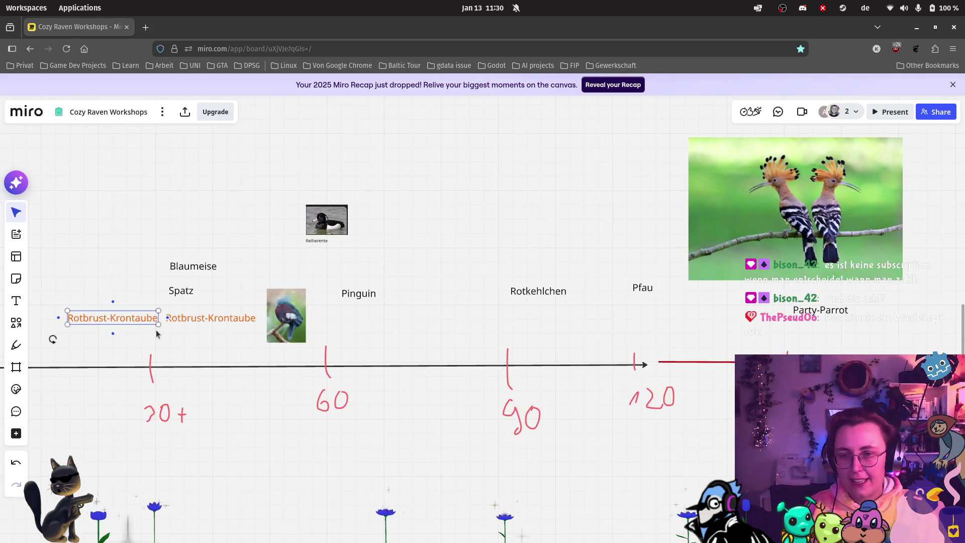
drag(140, 323, 406, 315)
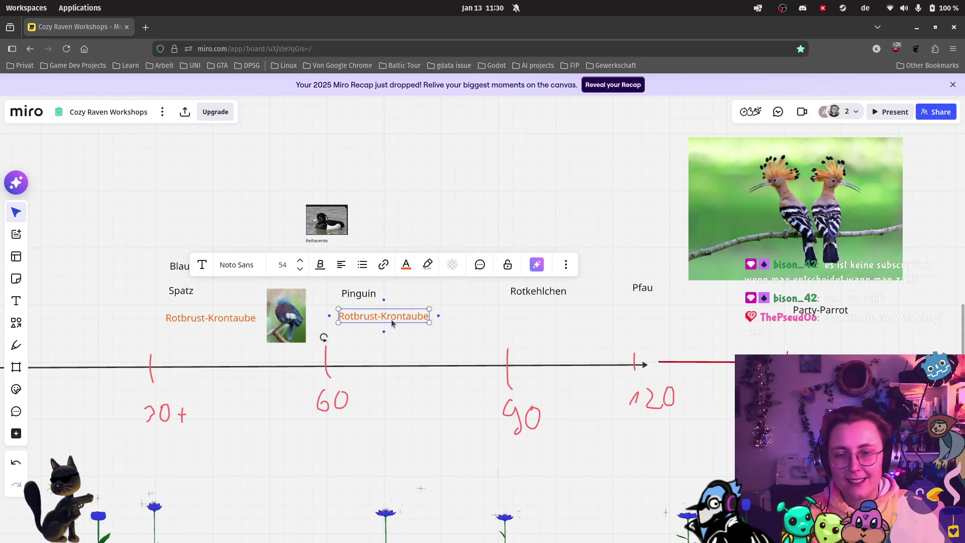
scroll(406, 315, up, 3)
double_click(405, 313)
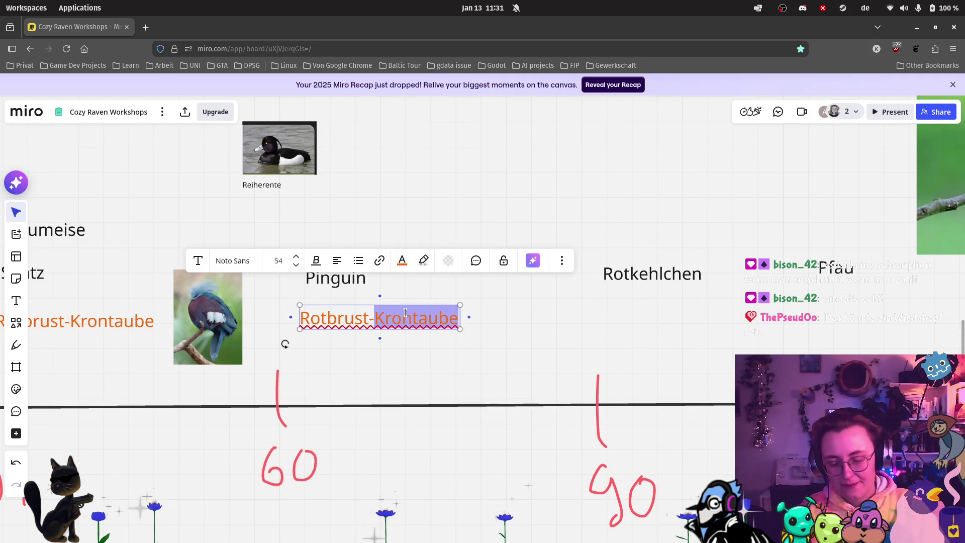
key(BackSpace)
key(BackSpace)
key(BackSpace)
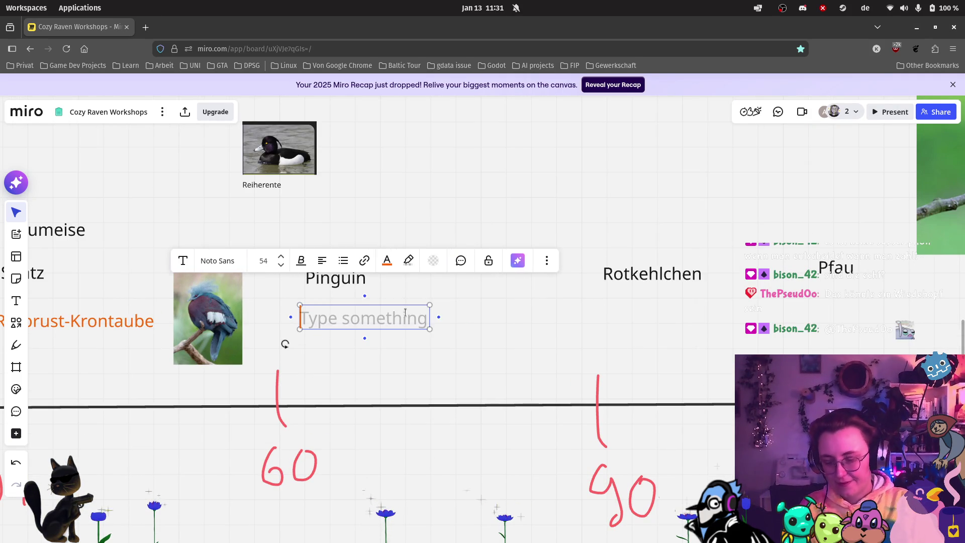
text(Wiedehopg)
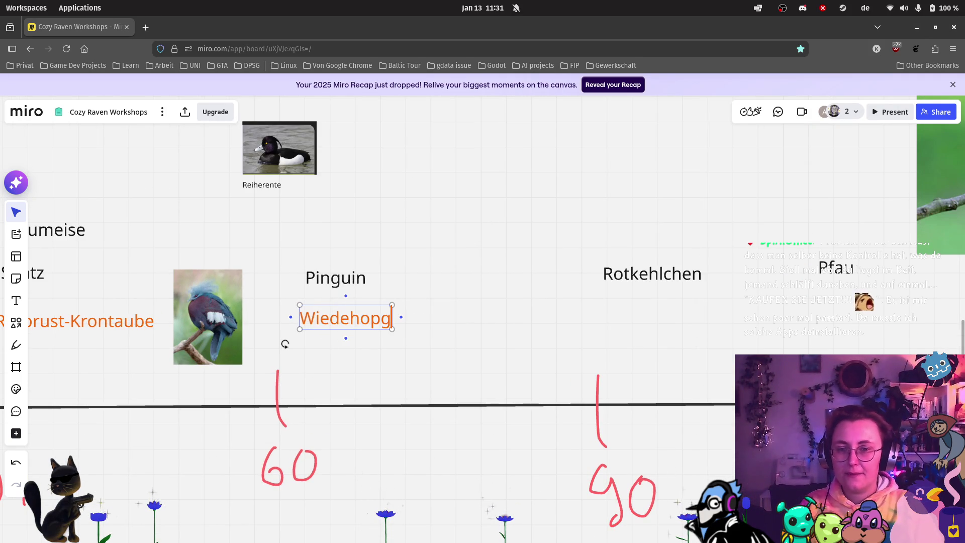
key(BackSpace)
text(f)
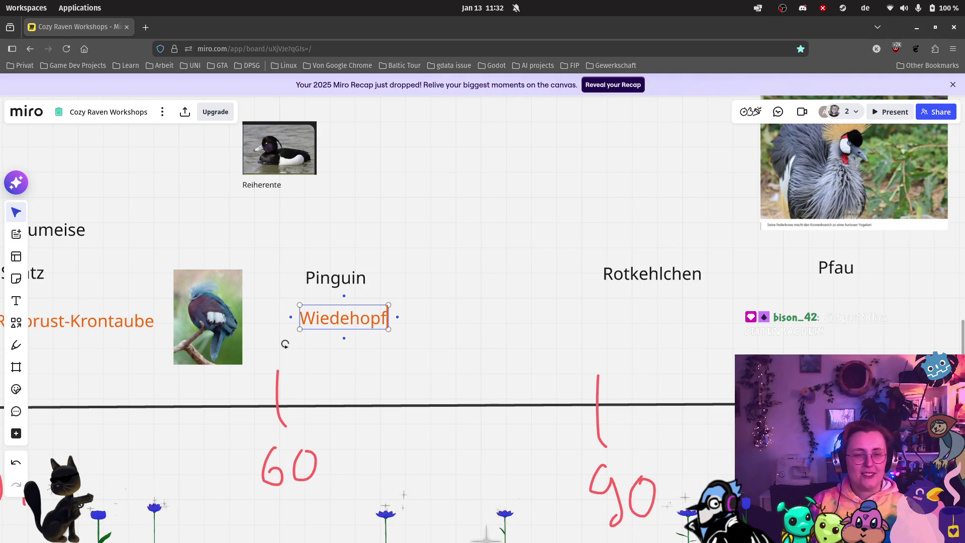
Step: Cut the Wiedehopf label and paste it back just below Pinguin
drag(564, 211, 334, 362)
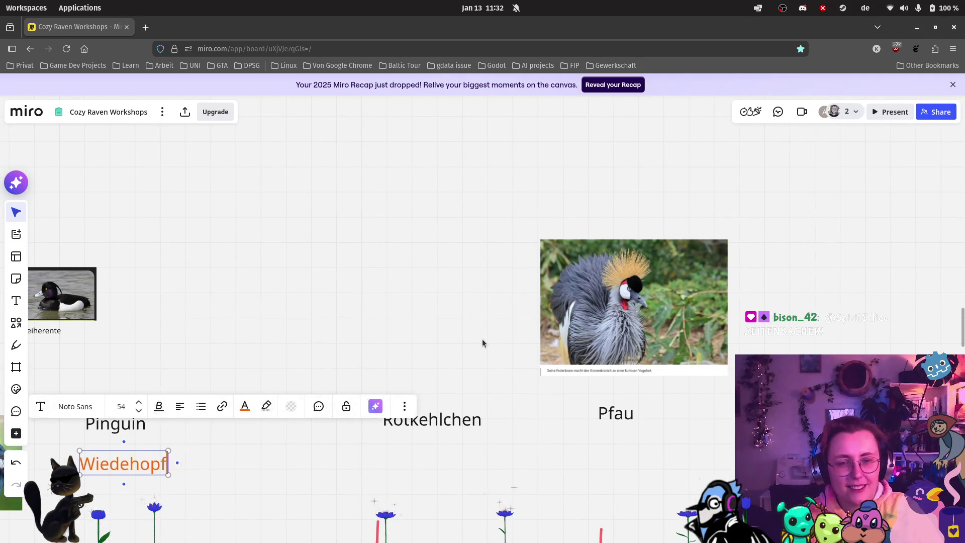
key(Delete)
key(ctrl+v)
click(120, 463)
Step: Move the DJ Taube label up and left, below the timeline near 30+
scroll(253, 451, down, 2)
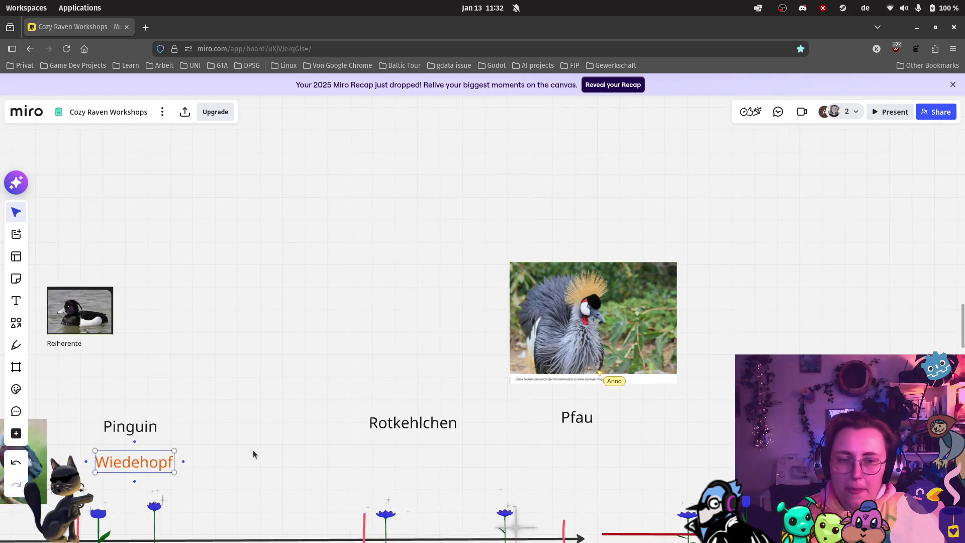
scroll(242, 427, down, 3)
scroll(242, 427, left, 10)
mouse_move(276, 294)
mouse_down()
mouse_move(328, 237)
mouse_move(294, 176)
mouse_up()
click(525, 408)
click(527, 410)
drag(525, 407, 449, 377)
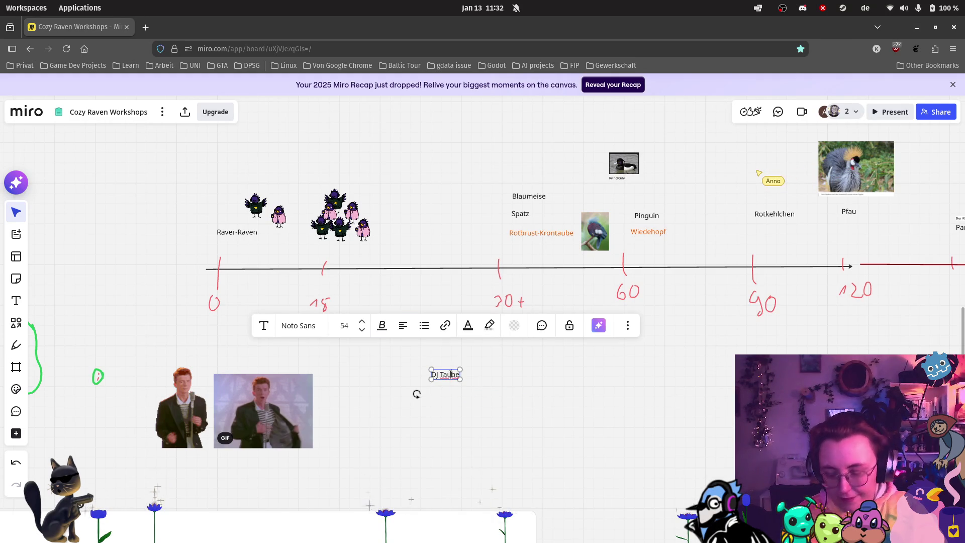
Step: Duplicate DJ Taube just below itself and rename the copy 'DJ Turmfalke'
key(Escape)
key(ctrl+d)
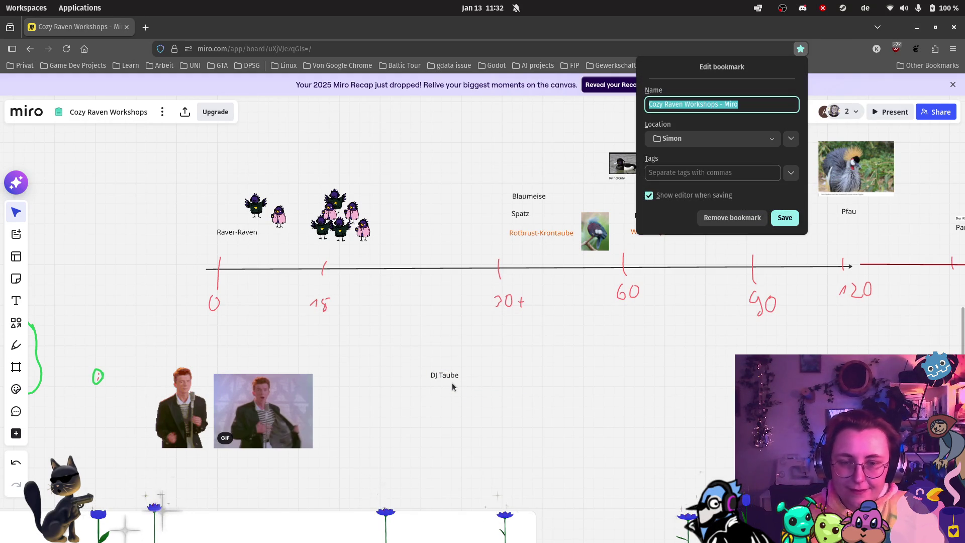
key(Return)
click(445, 373)
key(ctrl+d)
drag(468, 385, 454, 383)
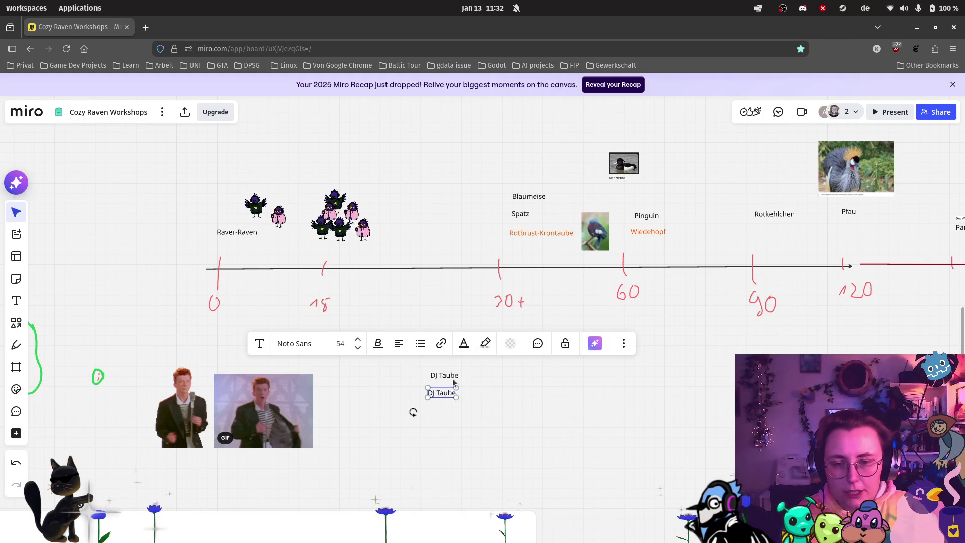
double_click(447, 392)
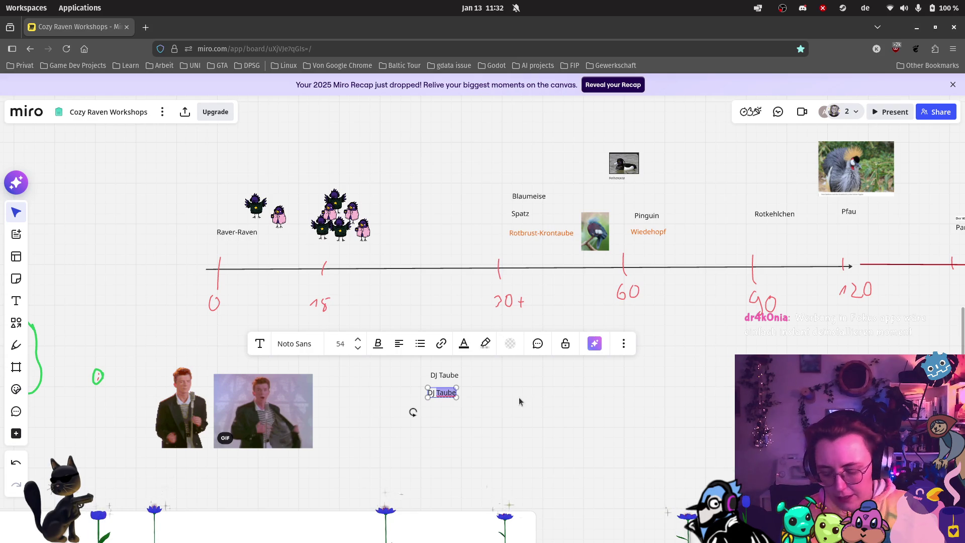
text(Tuemf)
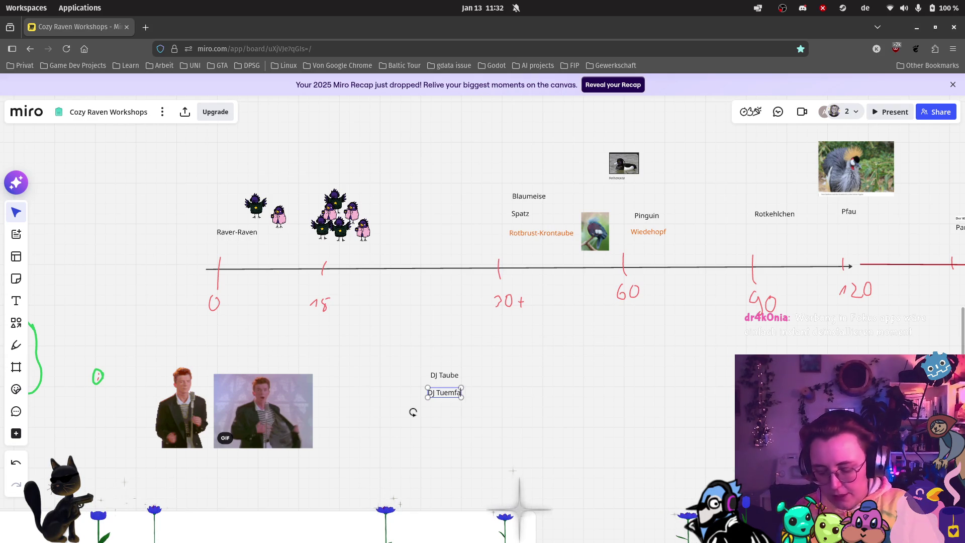
key(BackSpace)
key(BackSpace)
key(BackSpace)
text(r)
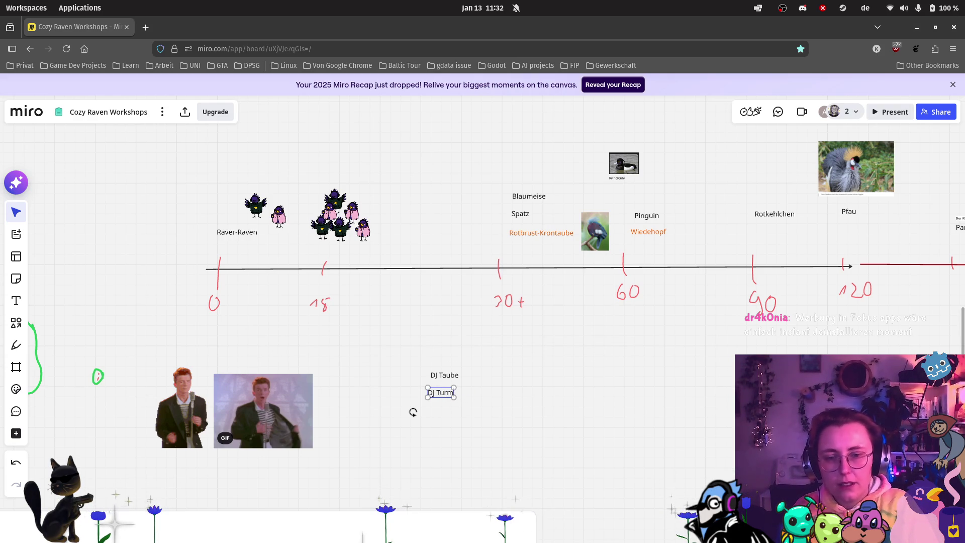
text(m)
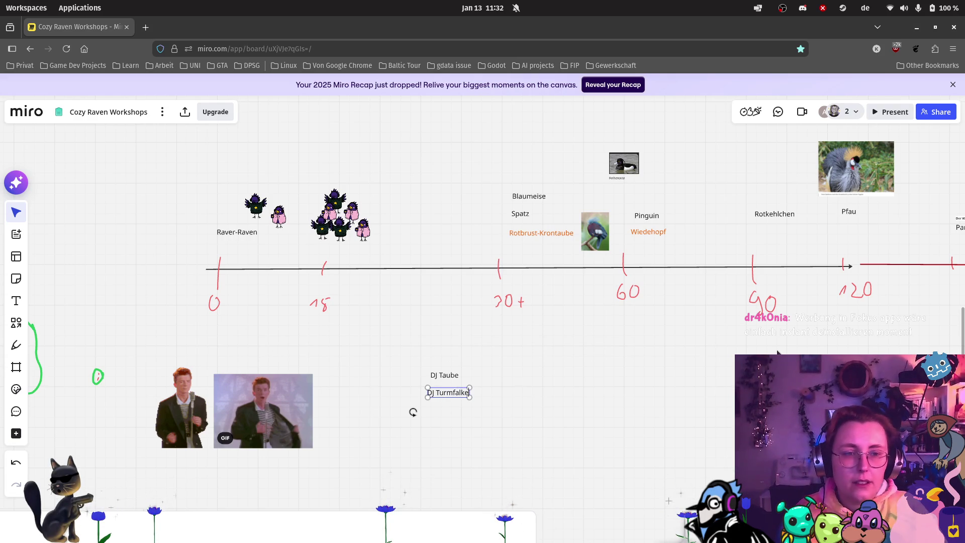
scroll(287, 449, right, 3)
key(Escape)
scroll(287, 449, up, 5)
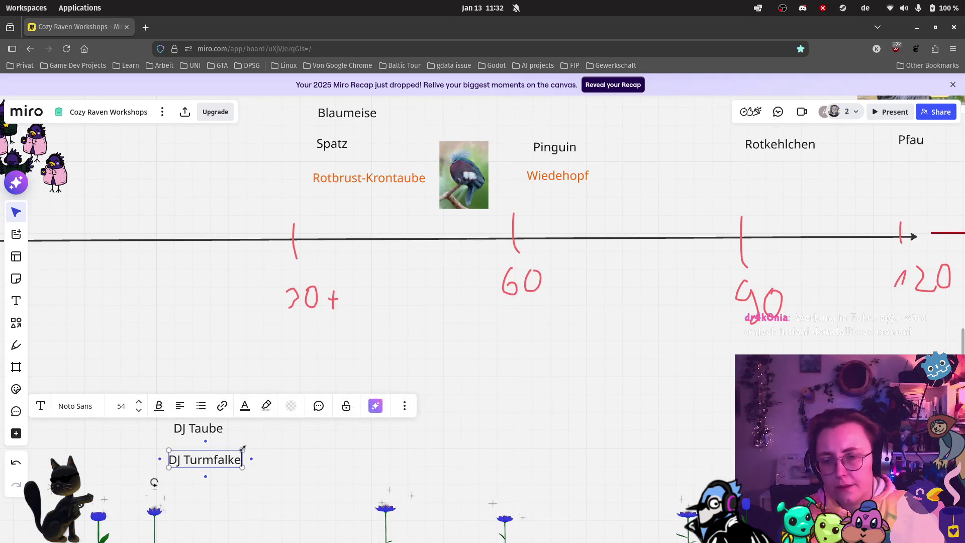
Step: Enlarge DJ Taube's font and reposition it above DJ Turmfalke
click(224, 428)
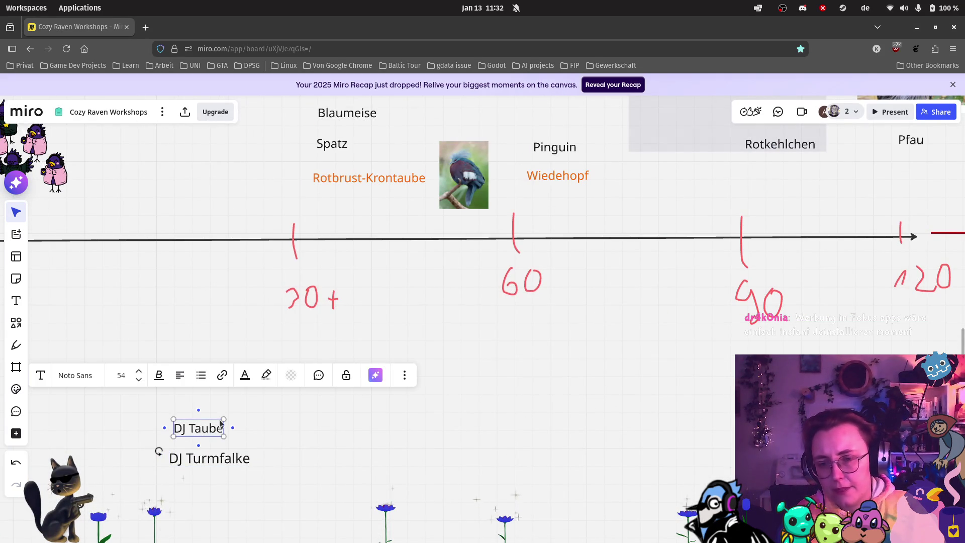
key(ctrl+shift+period)
mouse_move(234, 420)
mouse_down()
mouse_move(222, 421)
mouse_move(234, 425)
mouse_move(391, 343)
mouse_move(380, 378)
mouse_move(317, 393)
mouse_up()
Step: Duplicate DJ Turmfalke, rename it 'DJ Titts in a Trenchcoat', and widen its text box
click(345, 367)
key(ctrl+d)
double_click(317, 394)
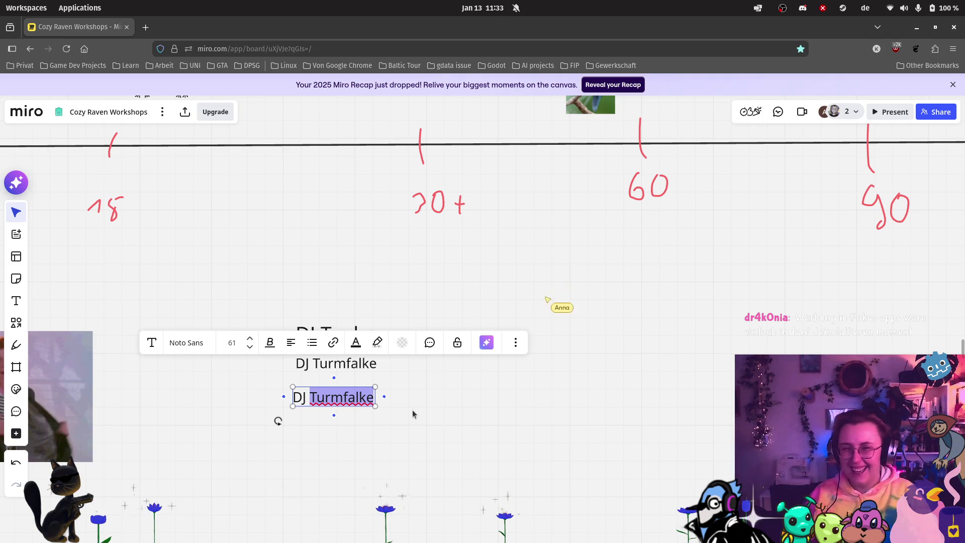
text(Titt)
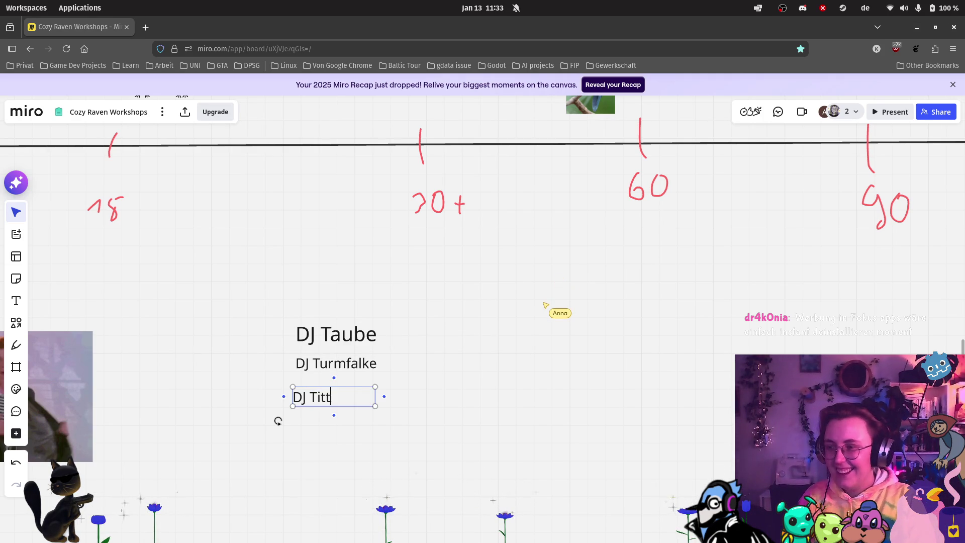
text(Tren)
key(BackSpace)
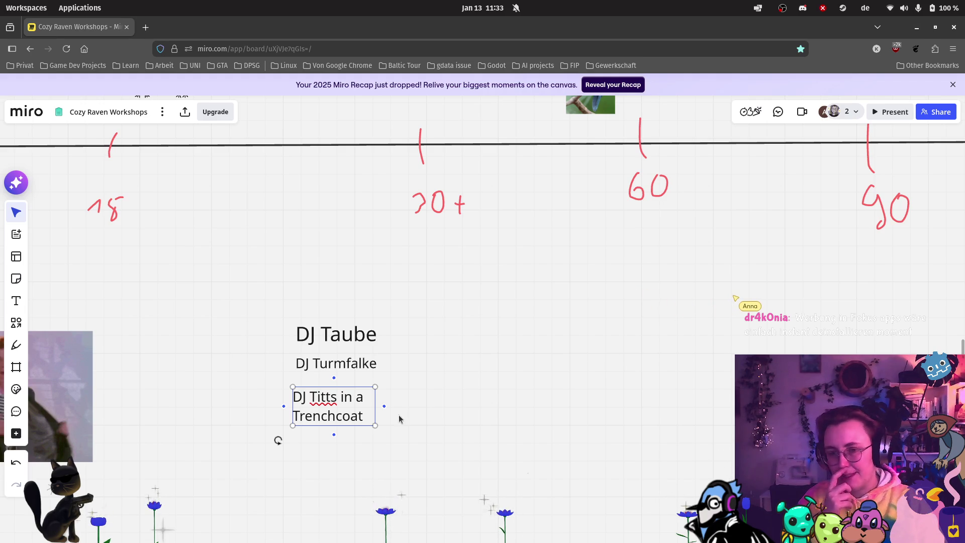
mouse_move(378, 400)
mouse_down()
mouse_move(424, 399)
mouse_move(397, 400)
mouse_up()
click(412, 402)
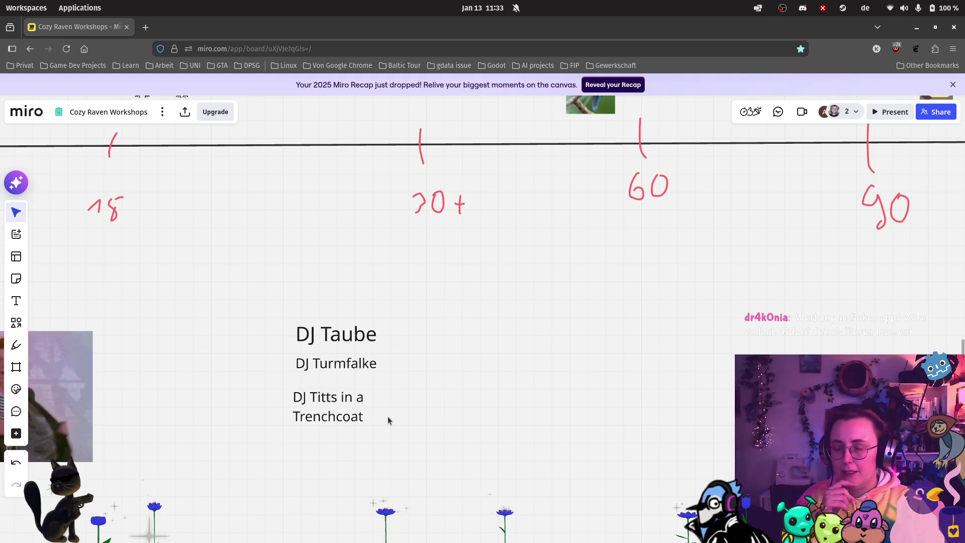
Step: Zoom out to see the whole timeline, including Wiedehopf and its hoopoe photo at 90
scroll(609, 352, down, 3)
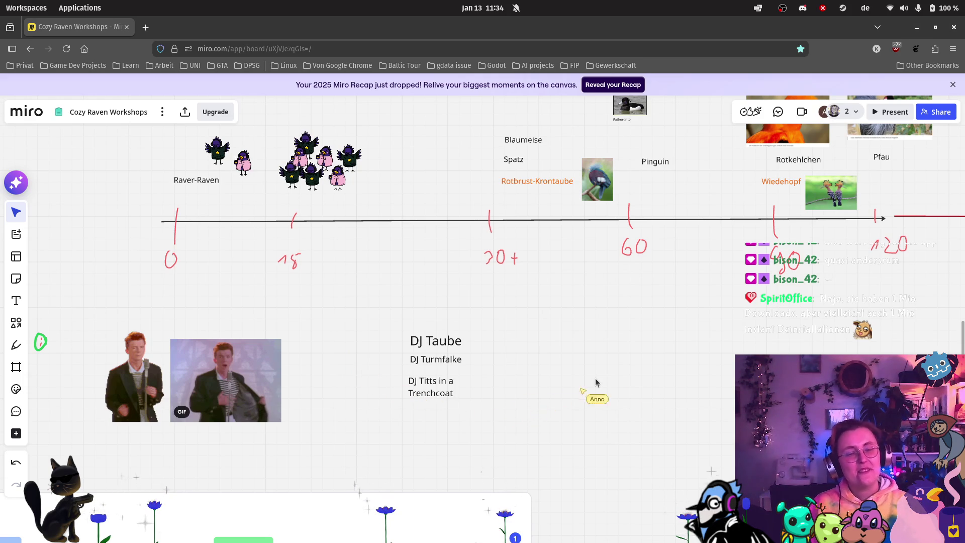
Step: Nudge the orange Wiedehopf label slightly left on the timeline
scroll(665, 265, down, 3)
drag(690, 285, 348, 389)
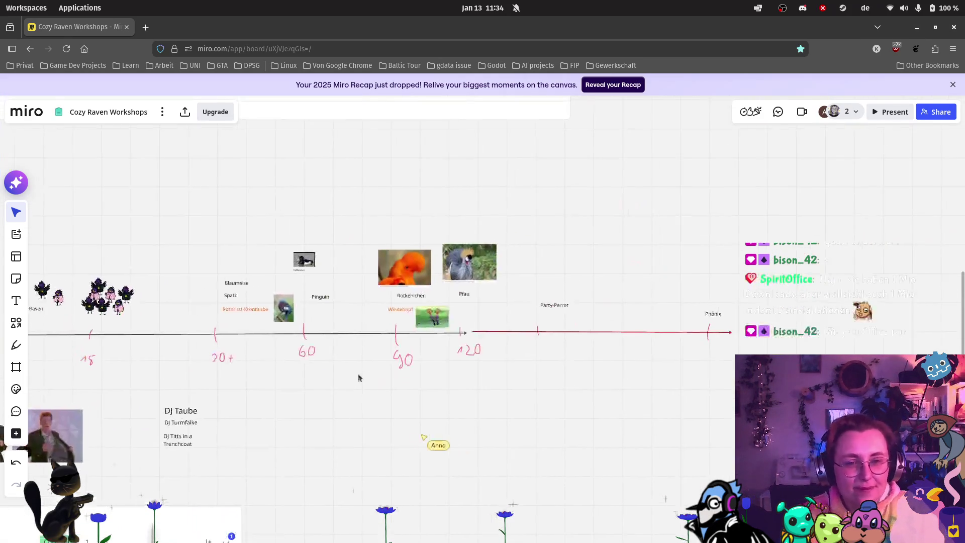
scroll(453, 311, up, 5)
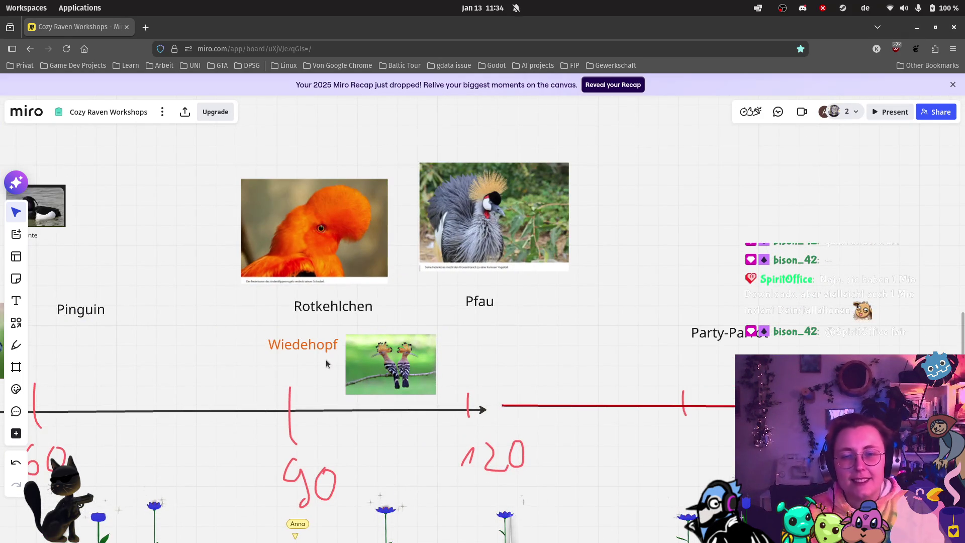
click(321, 349)
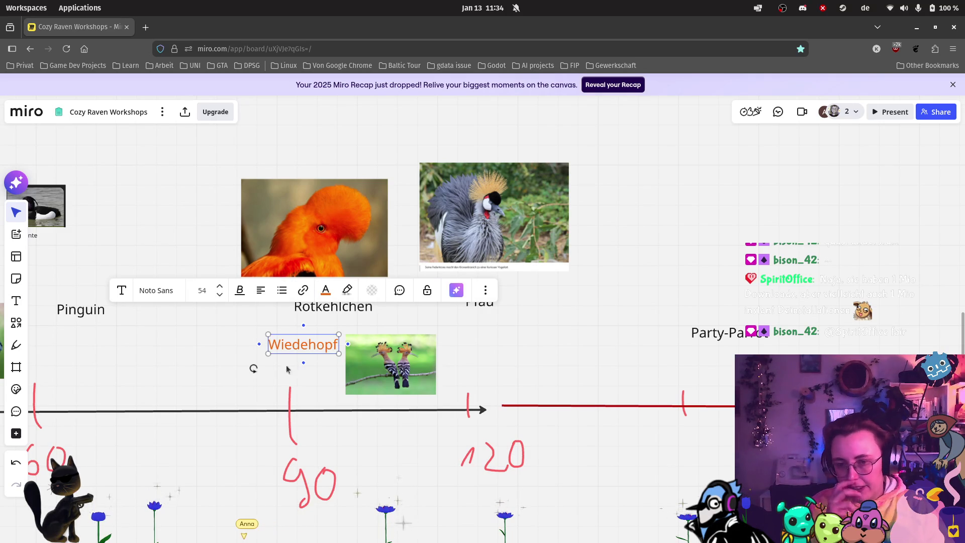
scroll(568, 307, left, 8)
scroll(568, 306, down, 2)
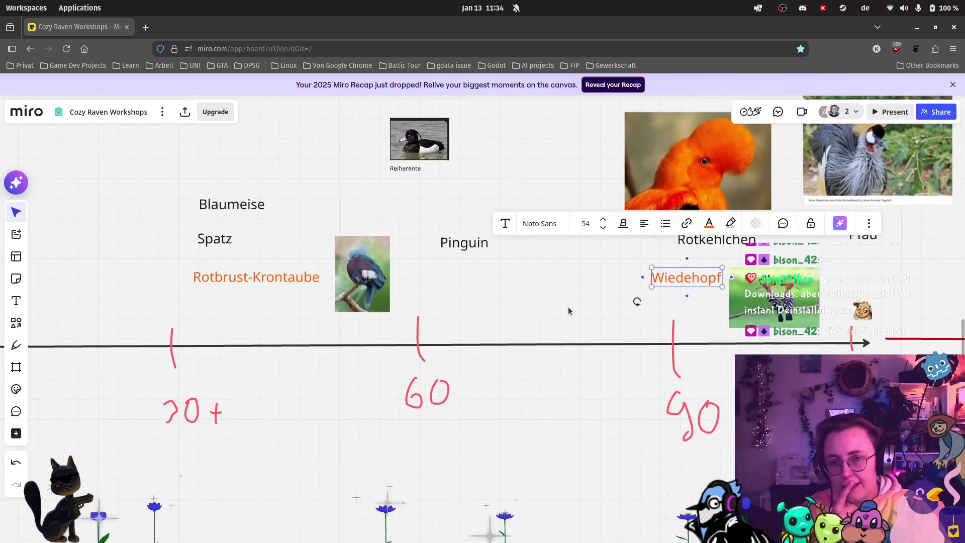
drag(681, 282, 679, 280)
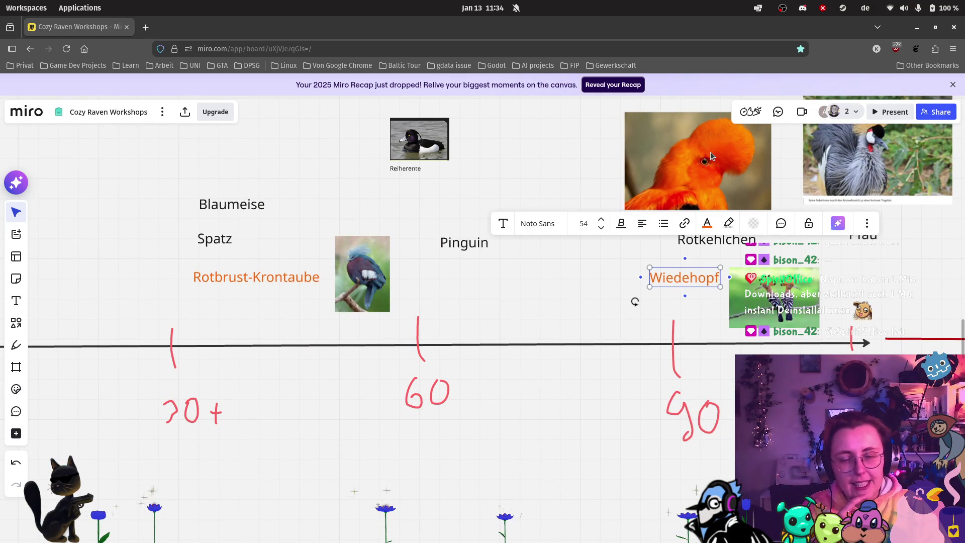
scroll(644, 215, up, 5)
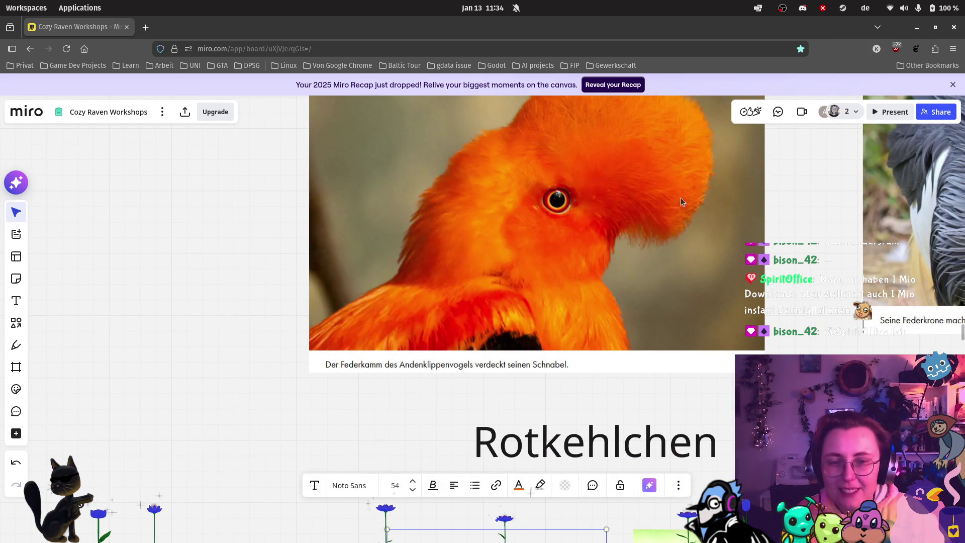
scroll(698, 187, down, 3)
click(540, 430)
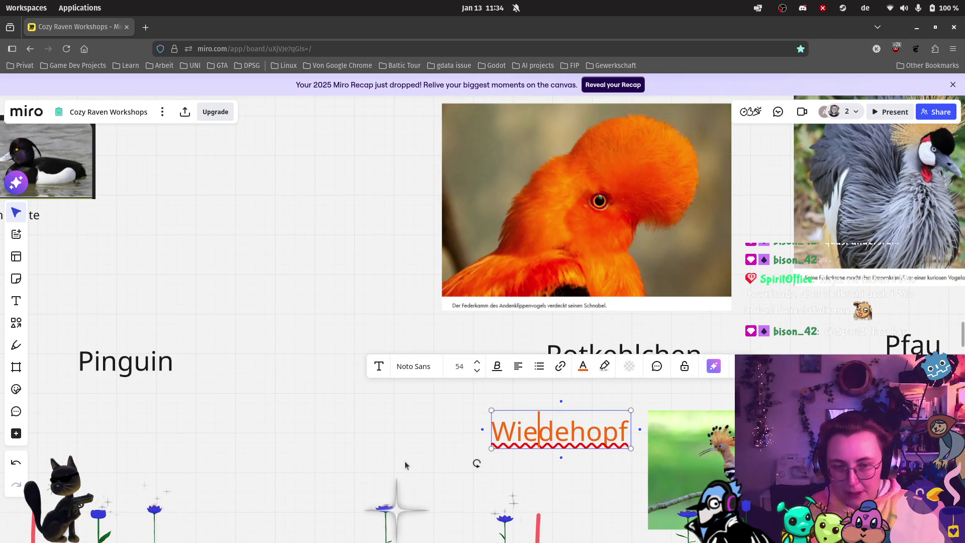
key(Escape)
Step: Duplicate the Wiedehopf label and move the copy next to Pfau
click(562, 444)
mouse_move(571, 436)
mouse_down()
mouse_move(412, 436)
mouse_move(661, 409)
mouse_move(823, 415)
mouse_up()
scroll(421, 421, down, 3)
scroll(621, 447, right, 2)
scroll(621, 447, right, 2)
drag(623, 427, 784, 392)
scroll(784, 392, up, 3)
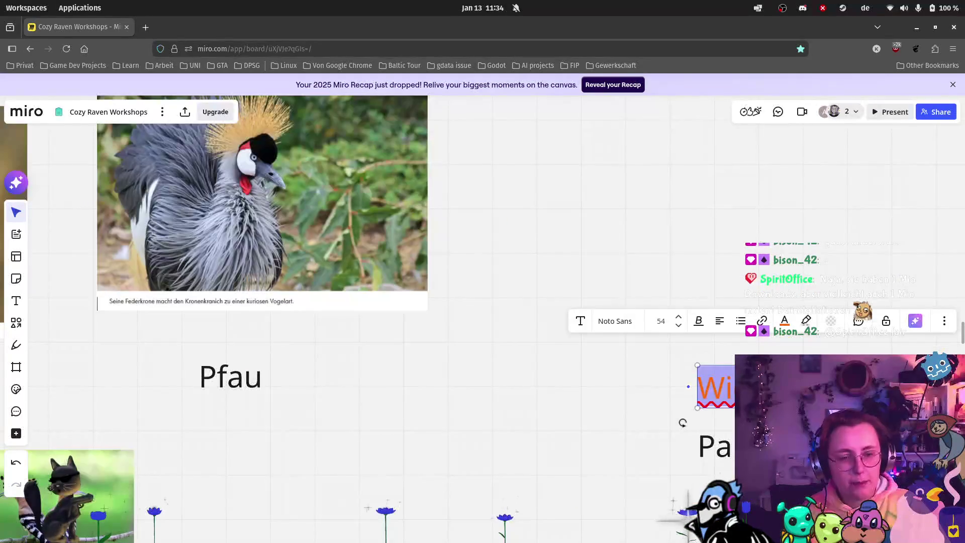
Step: Rename the copied label beside Pfau to the German name of the Andean cock-of-the-rock
text(An)
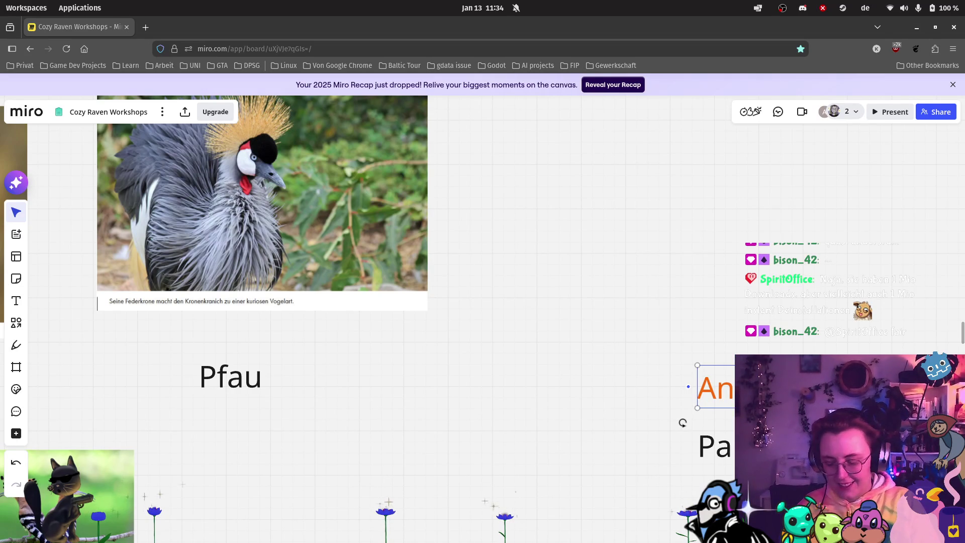
scroll(636, 402, down, 2)
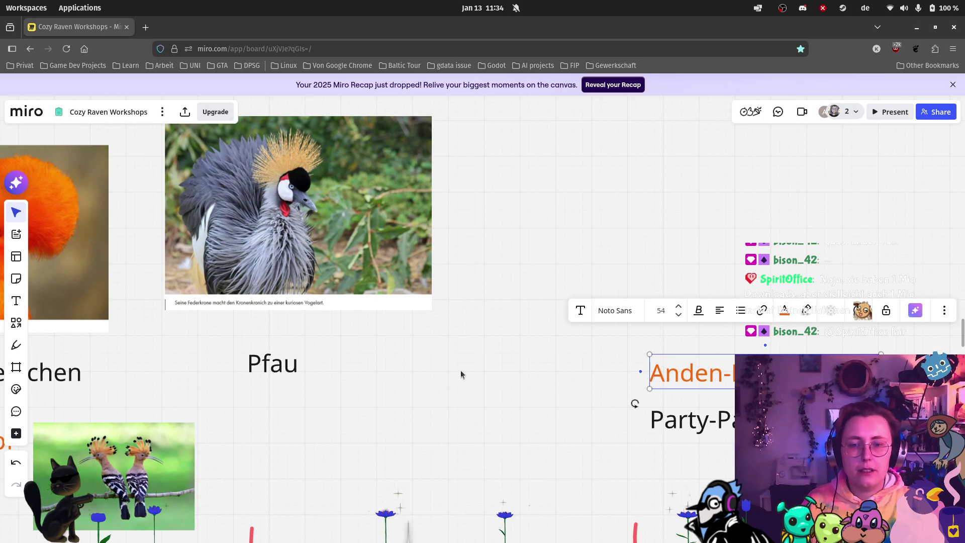
click(401, 394)
scroll(400, 394, down, 4)
drag(362, 401, 589, 397)
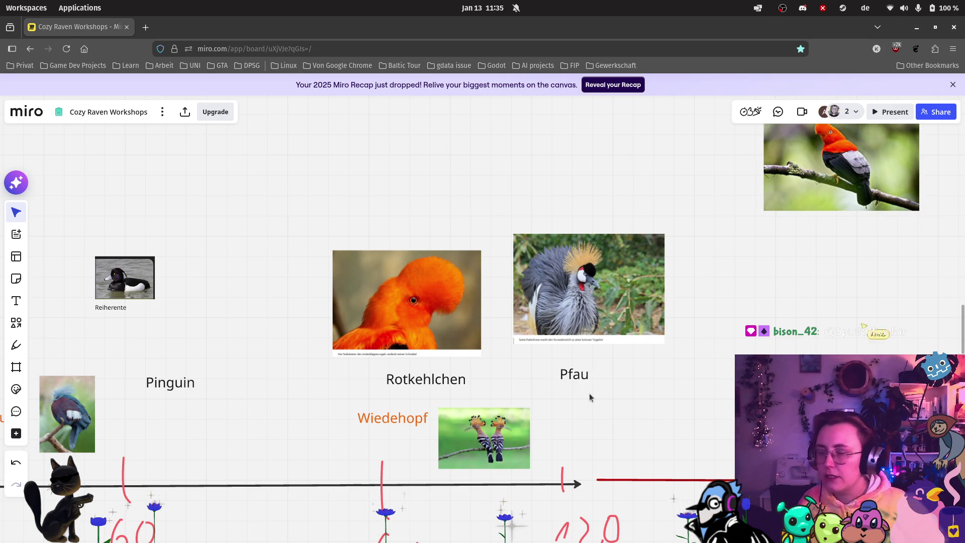
Step: Duplicate Pinguin, place the copy directly below it, and rename it 'Huhn'
click(182, 386)
key(ctrl+d)
mouse_move(234, 390)
mouse_down()
mouse_move(208, 414)
mouse_move(174, 420)
mouse_up()
double_click(185, 409)
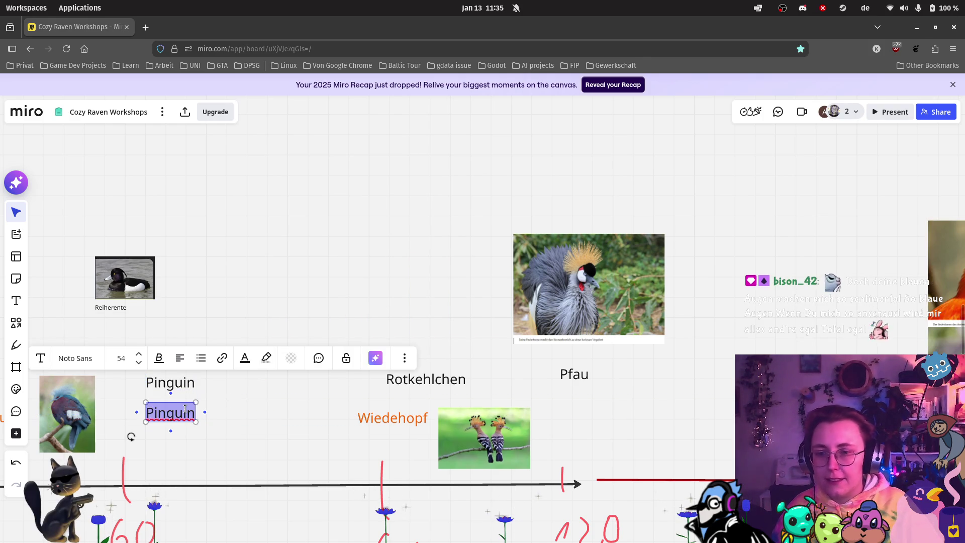
text(Huhn)
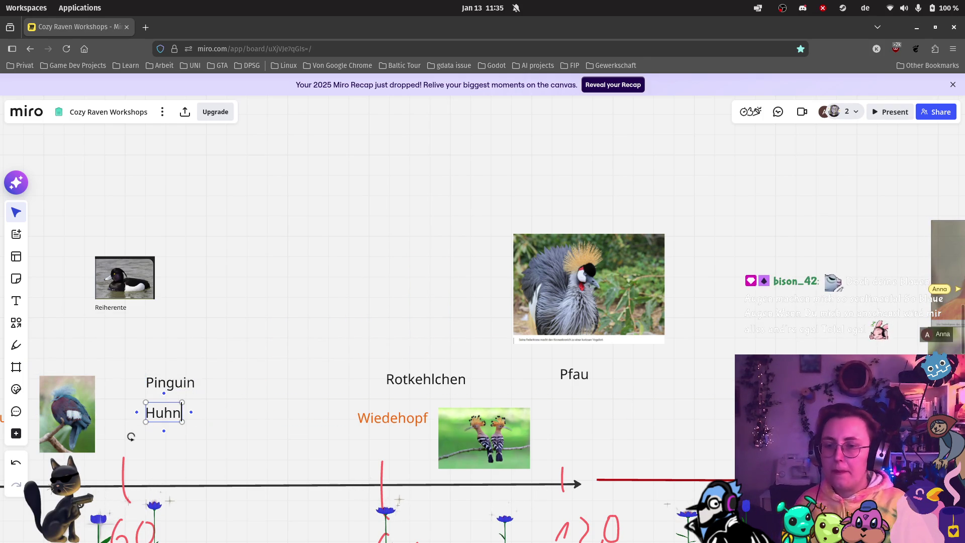
click(235, 379)
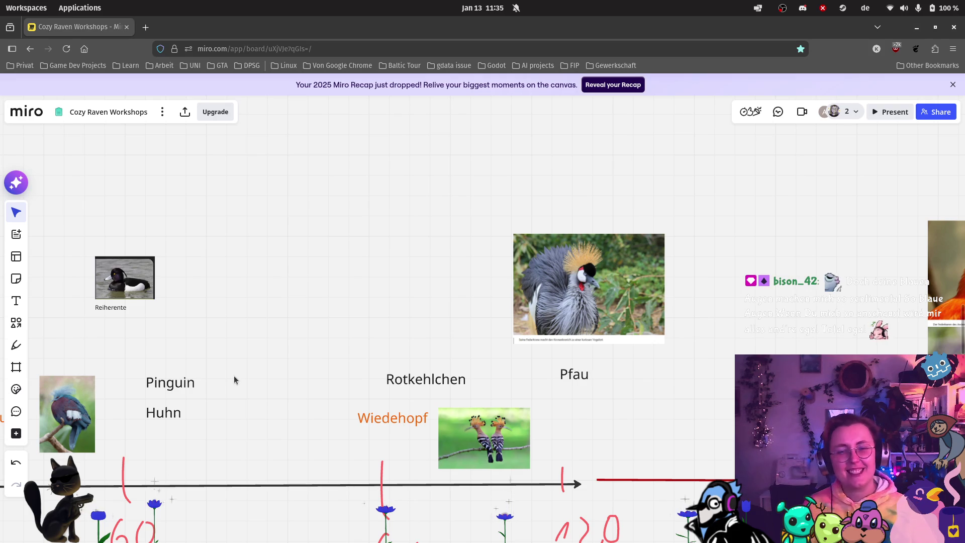
Step: Select and deselect Pfau, then pan to show Blaumeise, Spatz and the 30+ mark
scroll(306, 341, down, 2)
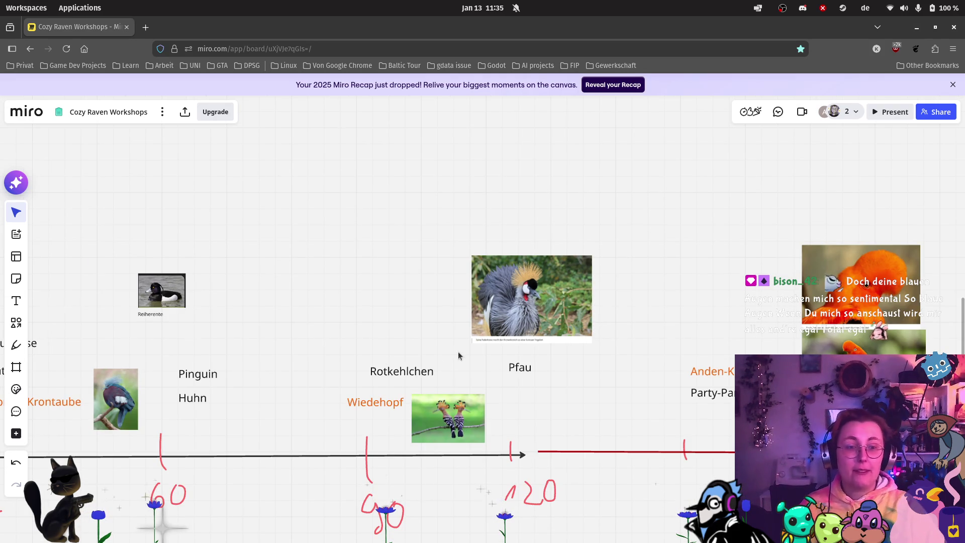
click(525, 370)
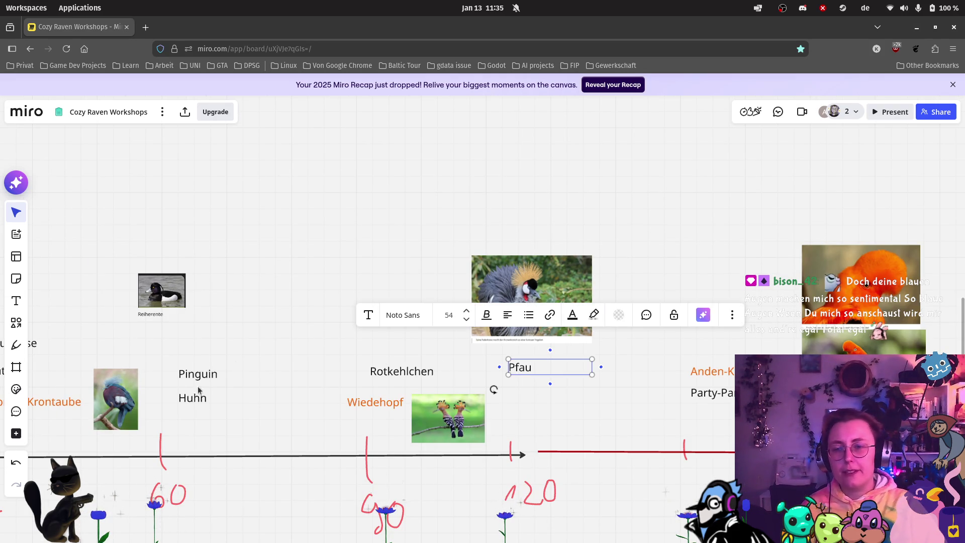
click(226, 385)
drag(280, 330, 463, 298)
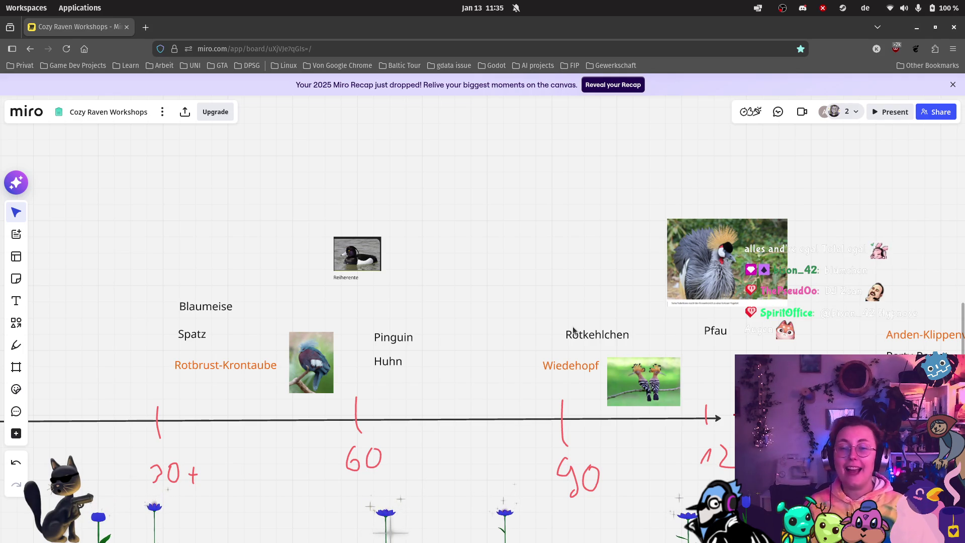
Step: Duplicate DJ Taube below the DJ list and rename the copy 'DJ 2can'
scroll(669, 334, down, 5)
scroll(358, 343, down, 3)
scroll(355, 360, up, 3)
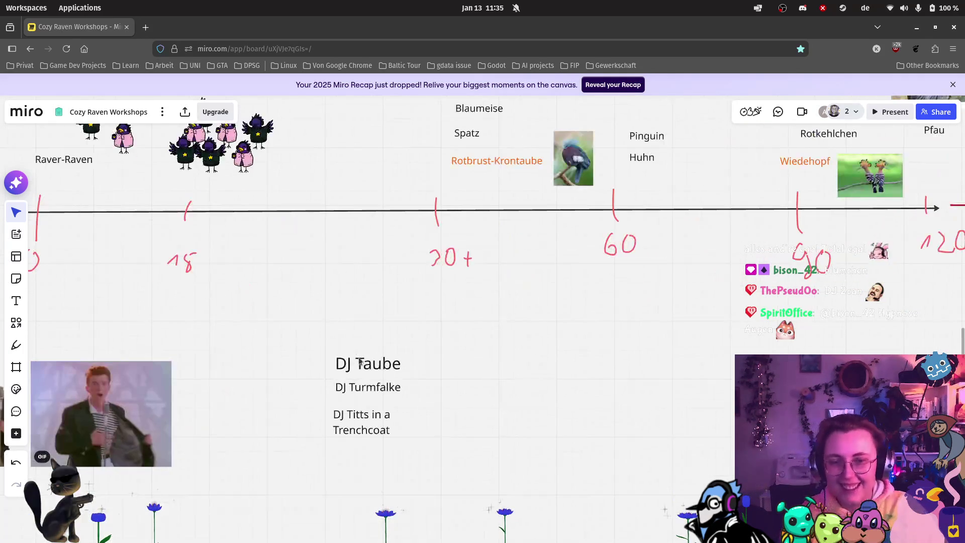
key(ctrl+d)
key(Escape)
click(361, 363)
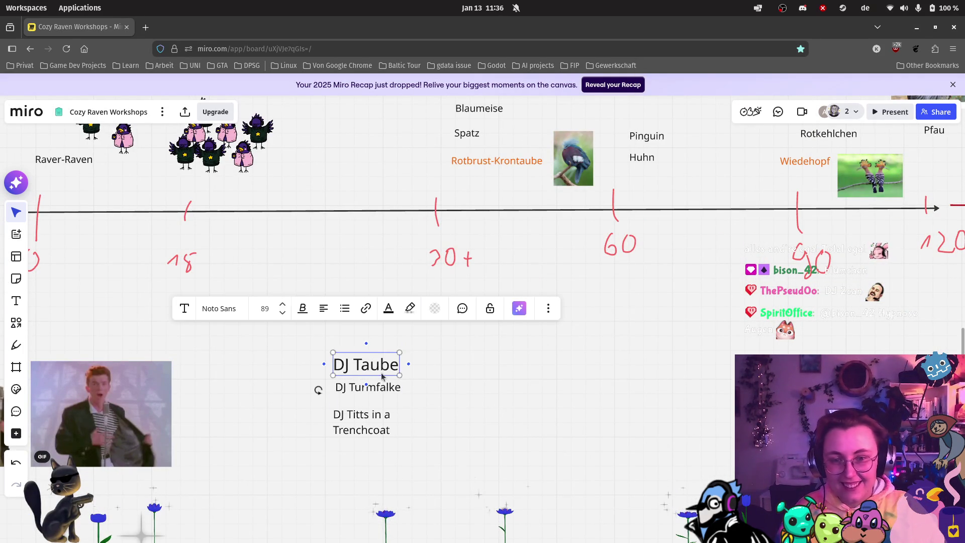
key(ctrl+d)
drag(428, 365, 354, 460)
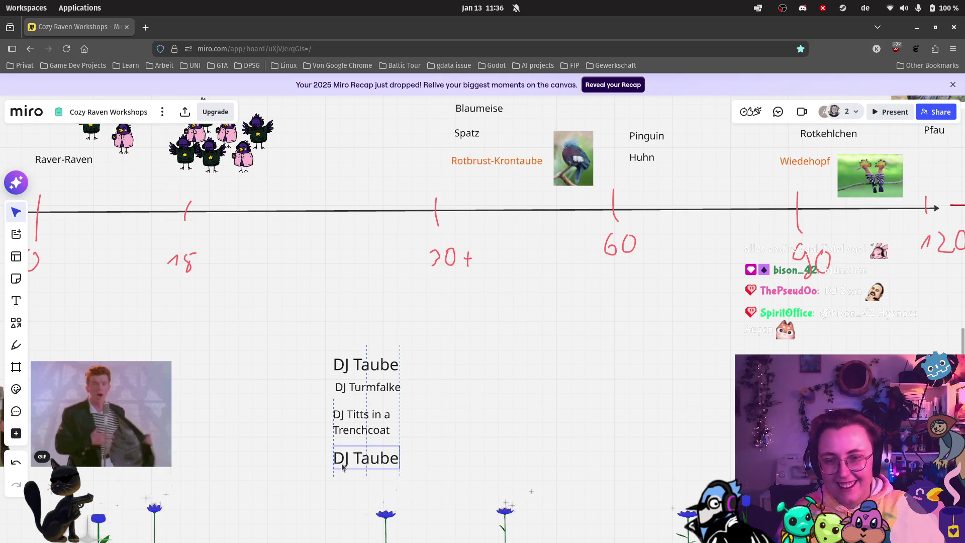
double_click(377, 446)
text(2can)
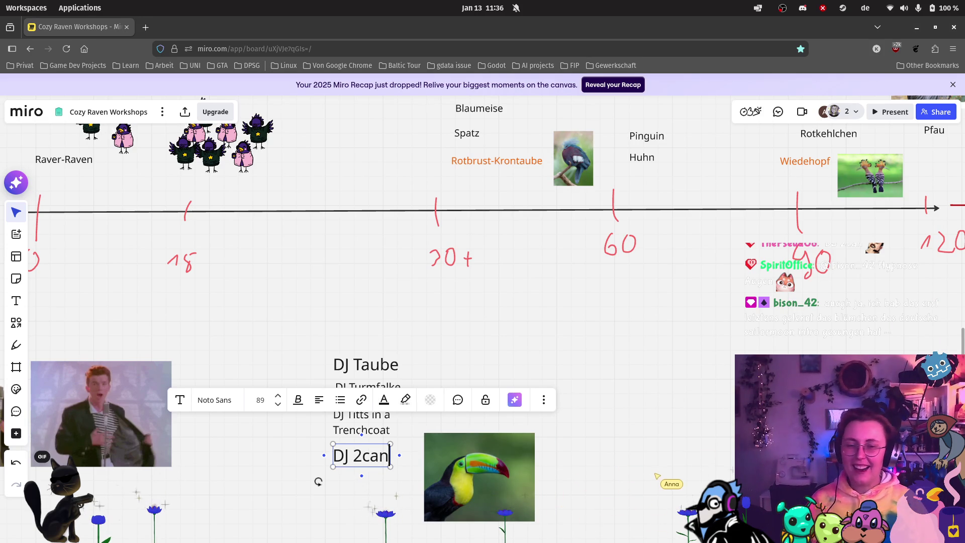
click(596, 342)
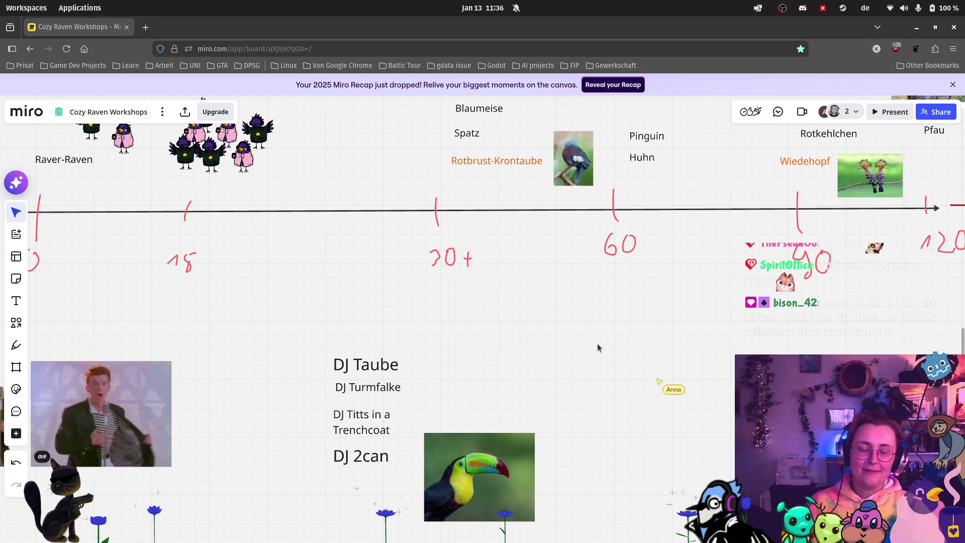
scroll(645, 372, down, 2)
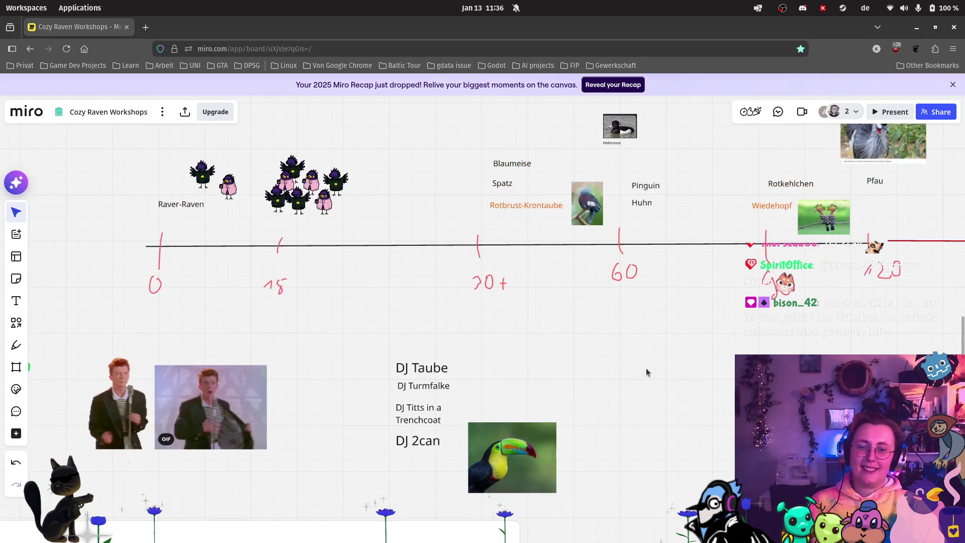
scroll(634, 360, down, 2)
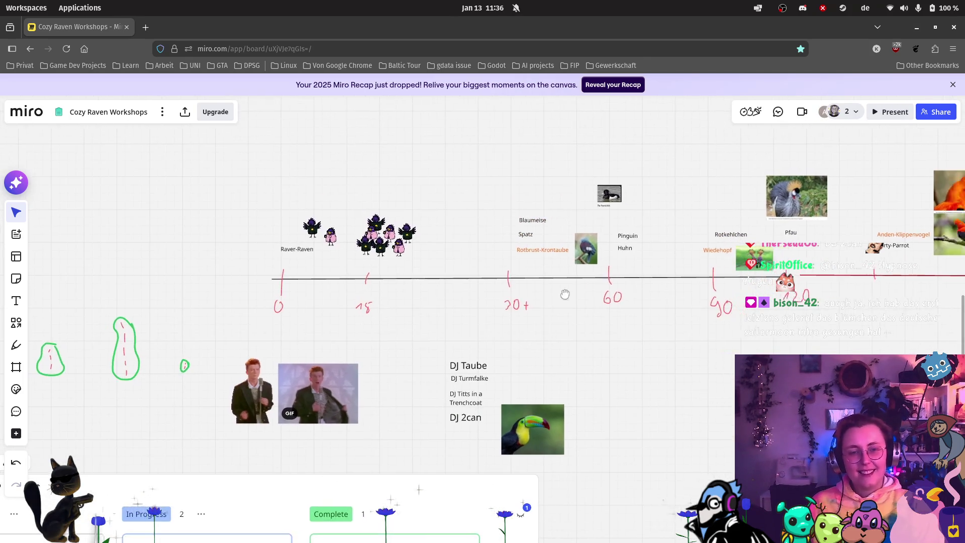
scroll(638, 312, right, 5)
scroll(886, 261, up, 2)
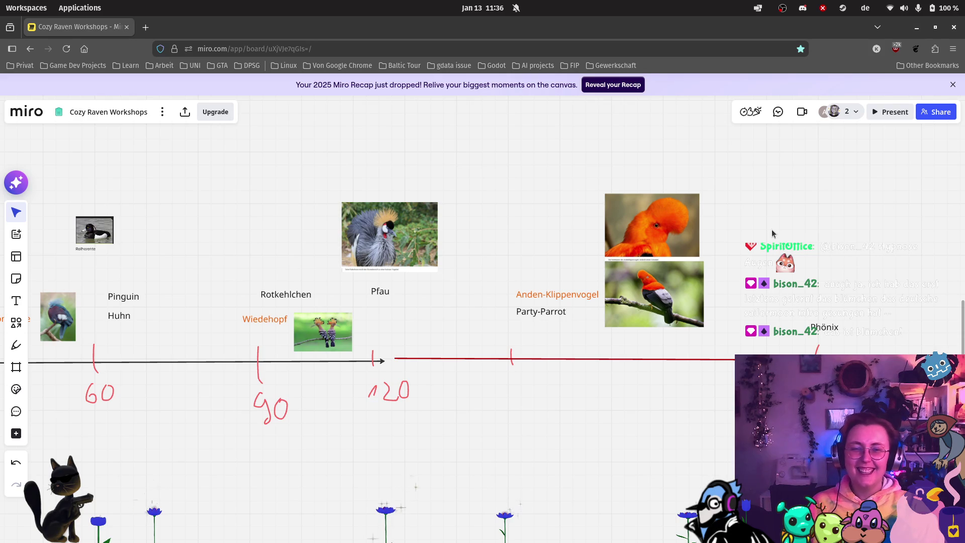
scroll(784, 258, down, 2)
scroll(423, 365, left, 2)
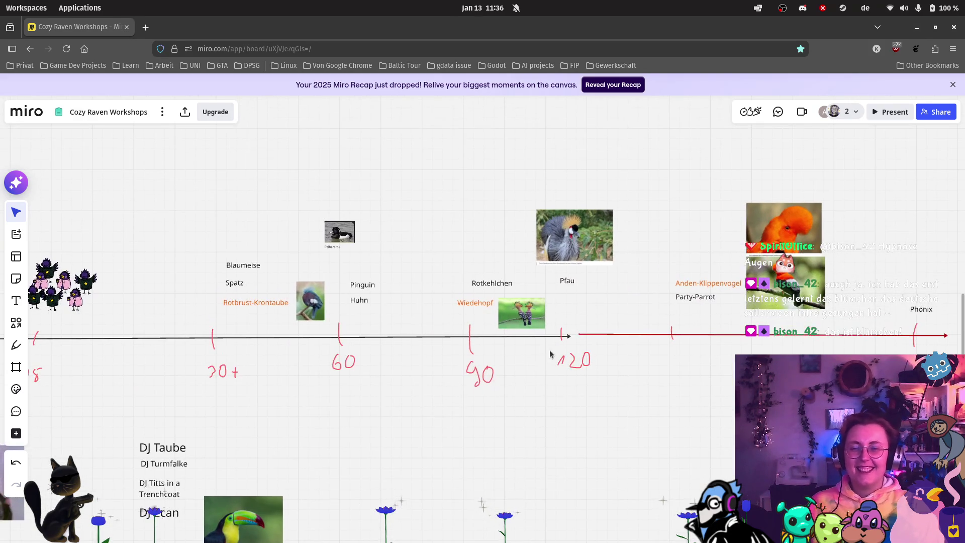
scroll(468, 265, up, 3)
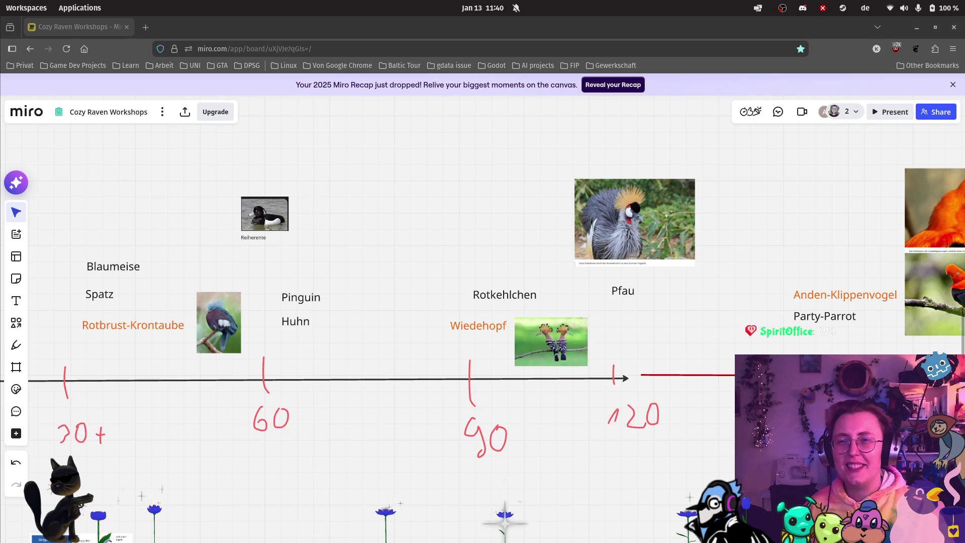
click(146, 27)
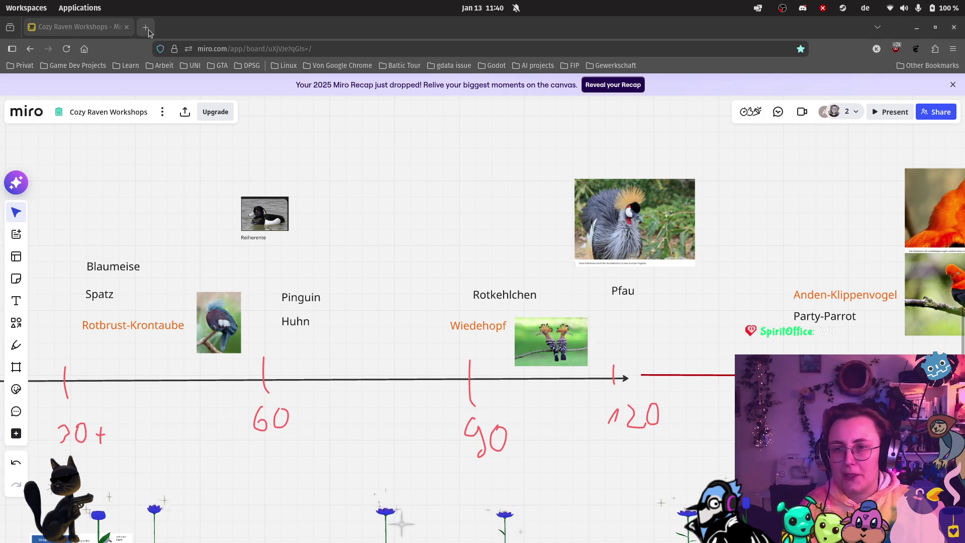
Step: Search Google for 'conan intro' and start the Detektiv Conan Opening 1 video
text(conan intro)
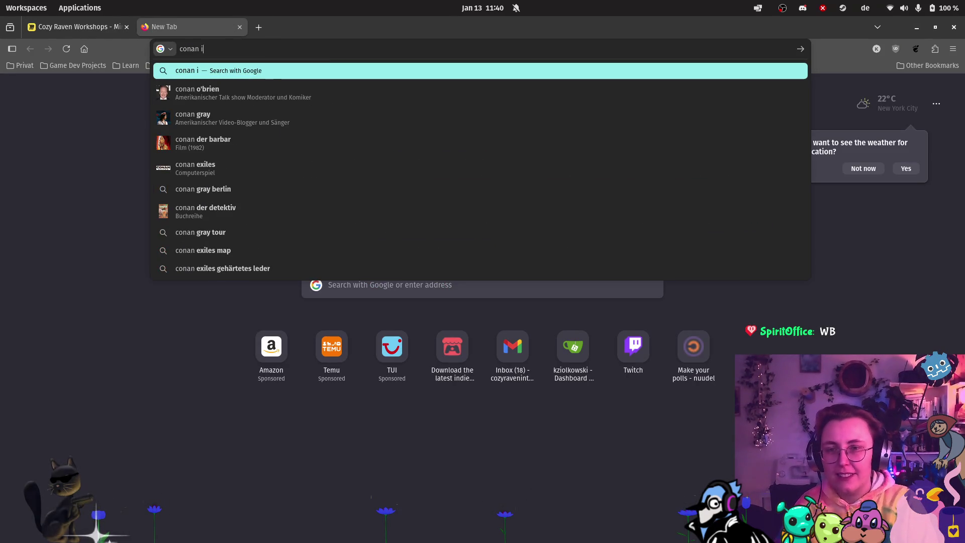
key(Return)
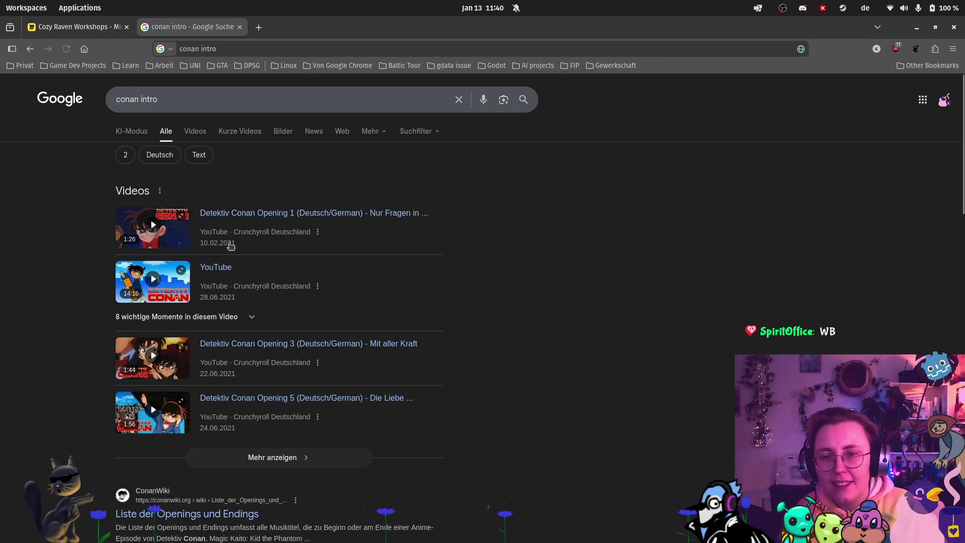
click(171, 231)
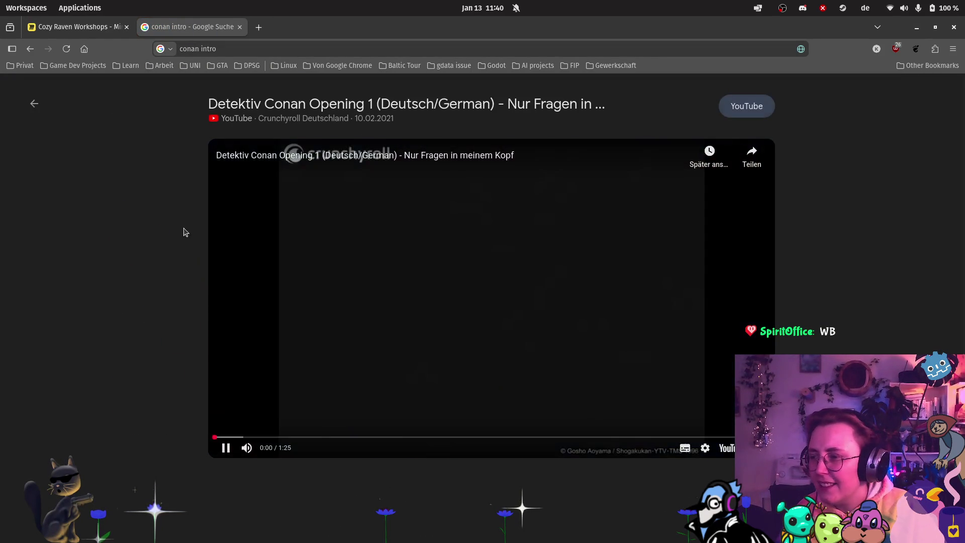
Step: Lower the volume, pause, and resume the video so it plays to 1:25
click(266, 447)
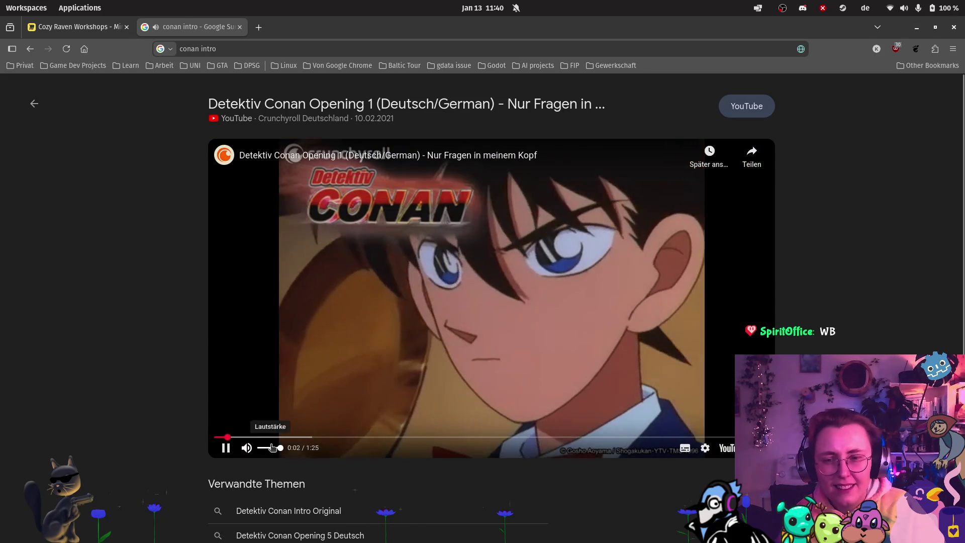
click(225, 448)
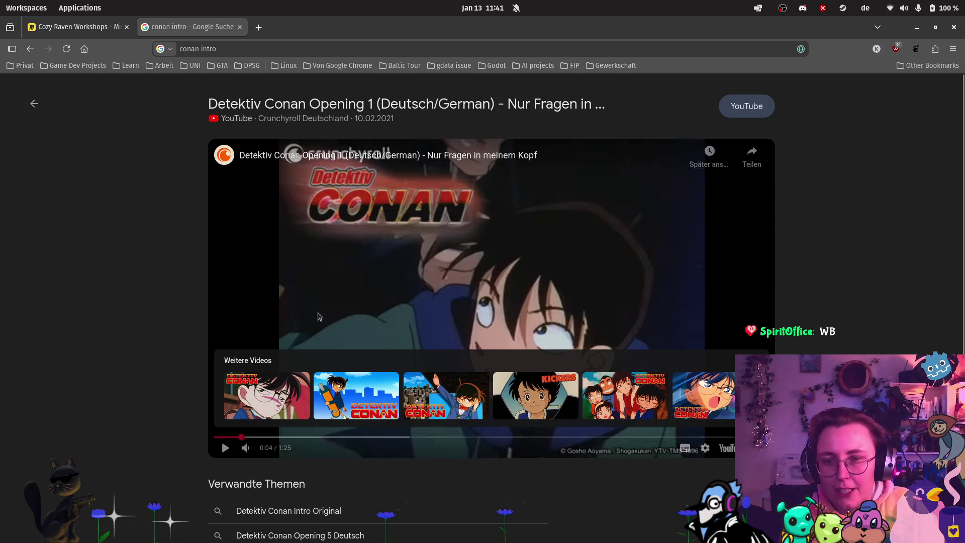
click(225, 448)
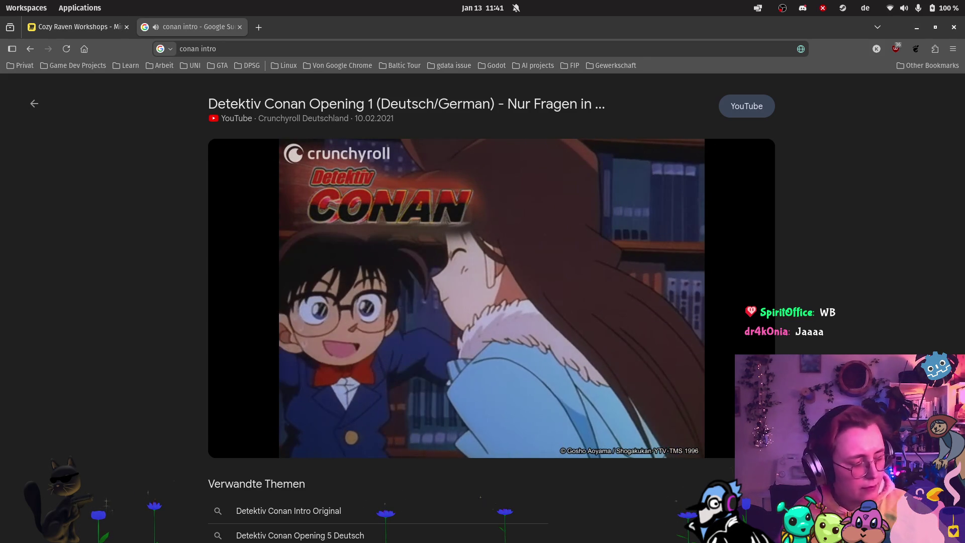
click(226, 447)
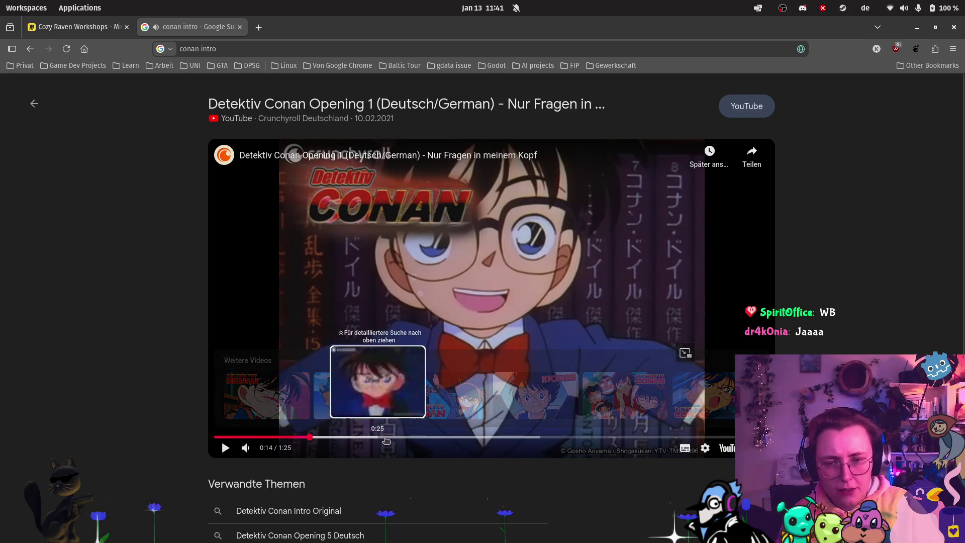
click(226, 448)
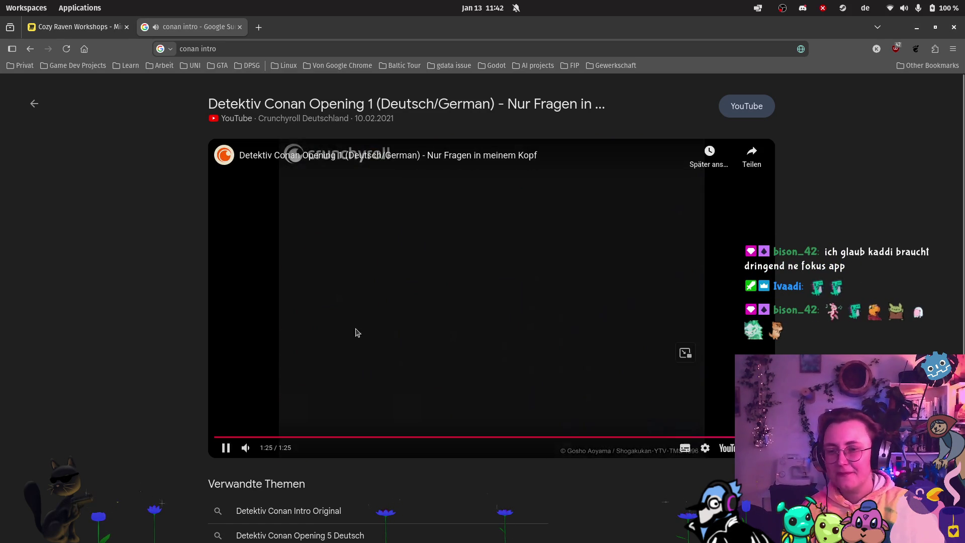
Step: Close the 'conan intro' tab and pan the Miro board to show the timeline from 0
click(240, 27)
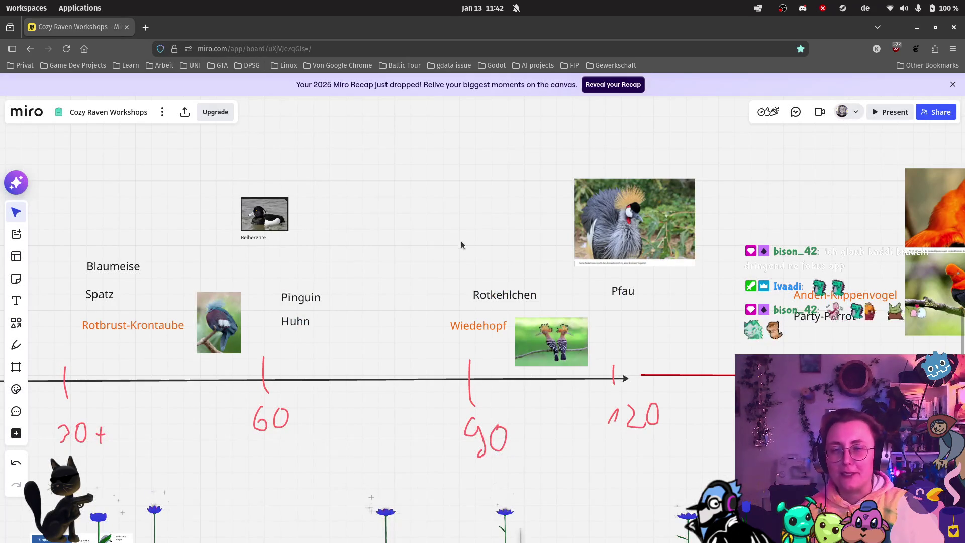
scroll(460, 237, down, 2)
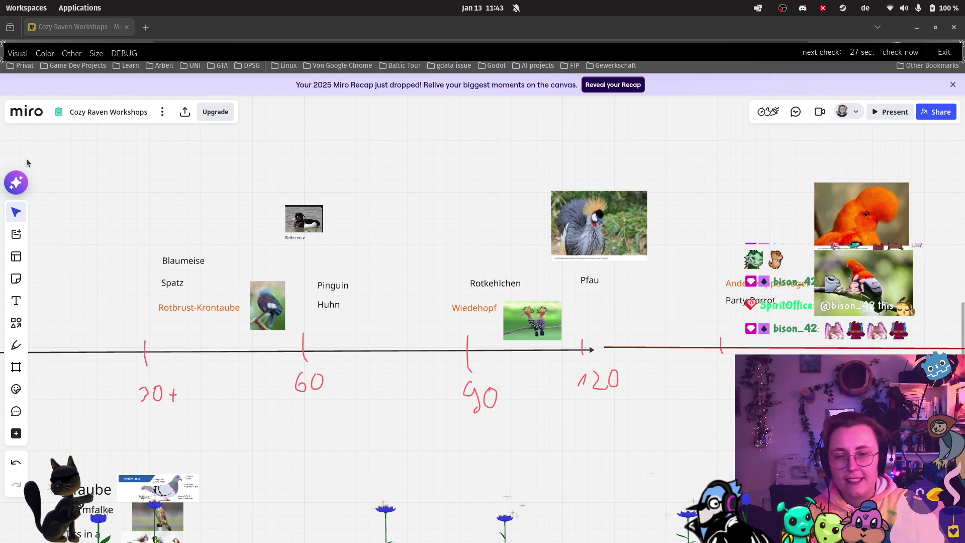
scroll(357, 319, down, 5)
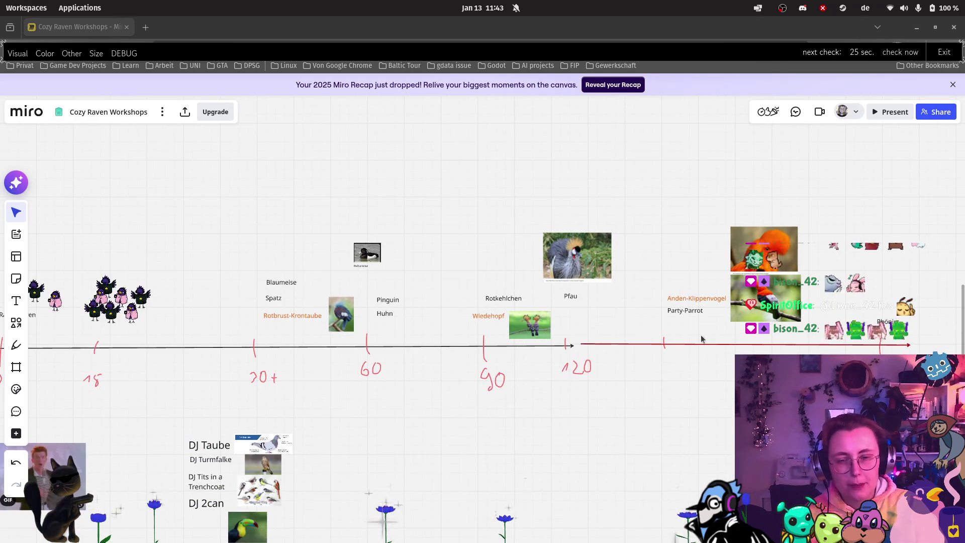
mouse_move(299, 204)
mouse_down()
mouse_move(495, 198)
mouse_move(434, 193)
mouse_up()
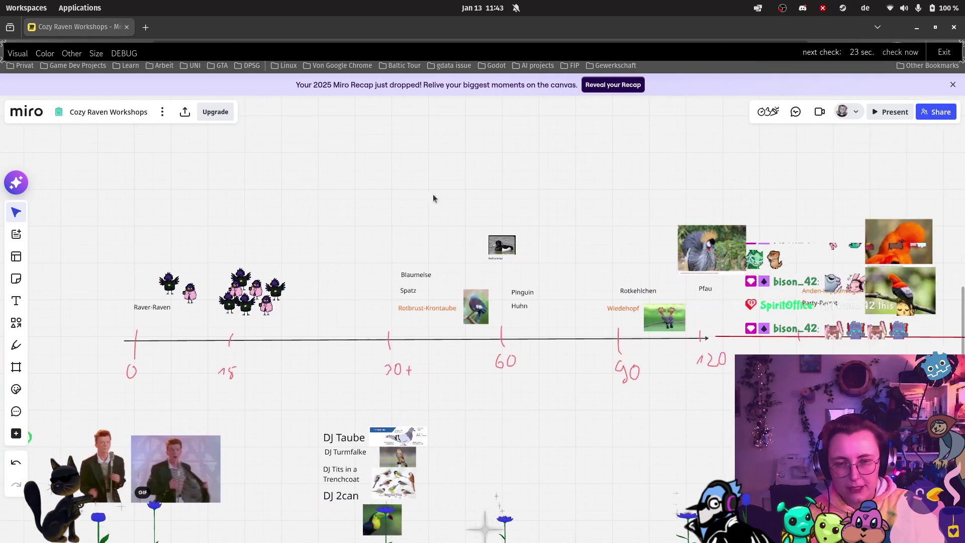
scroll(483, 387, down, 3)
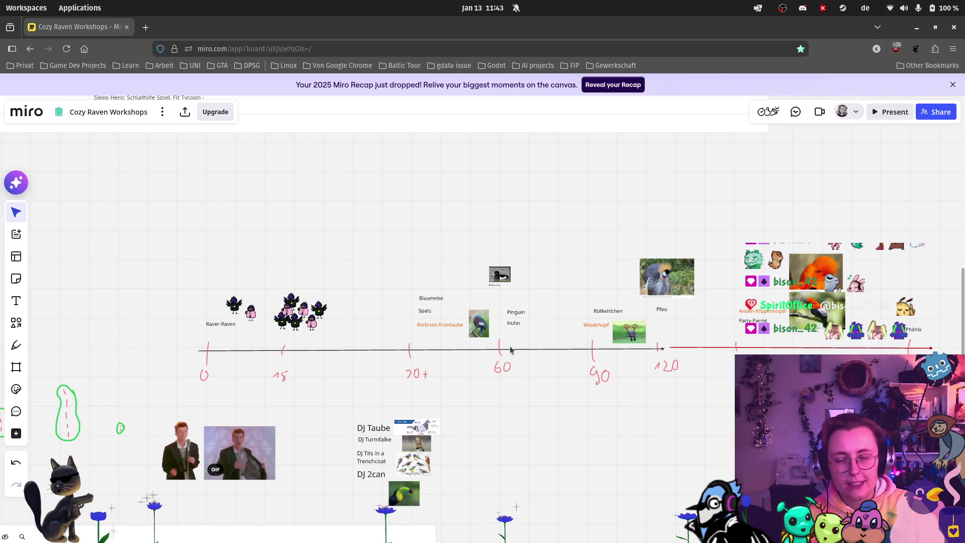
scroll(502, 354, up, 3)
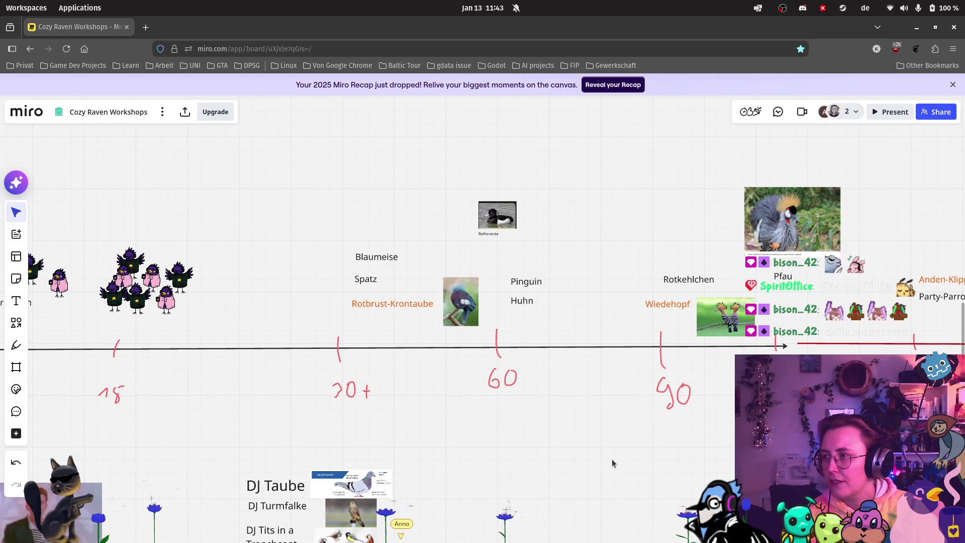
Step: Zoom into the bird timeline and select the Pen tool in green
scroll(611, 459, down, 1)
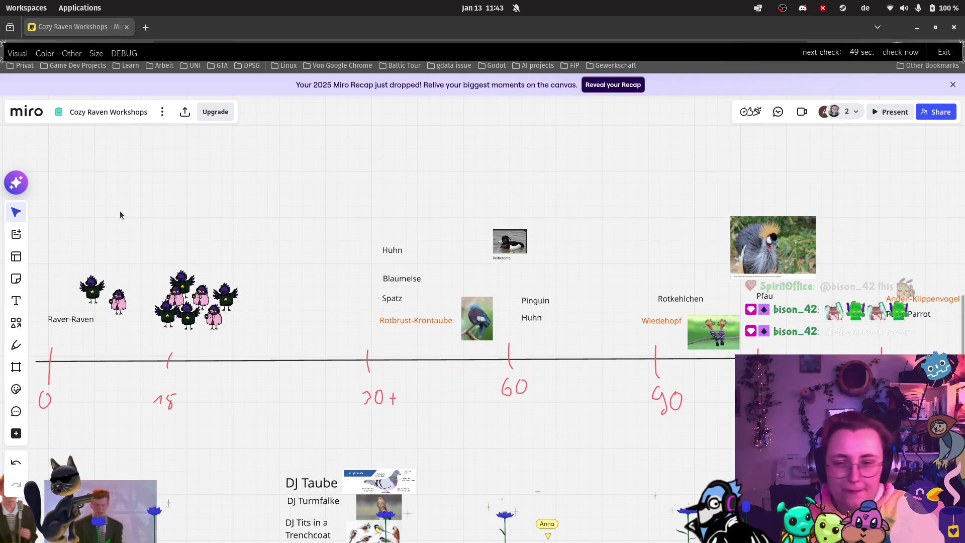
mouse_move(1, 161)
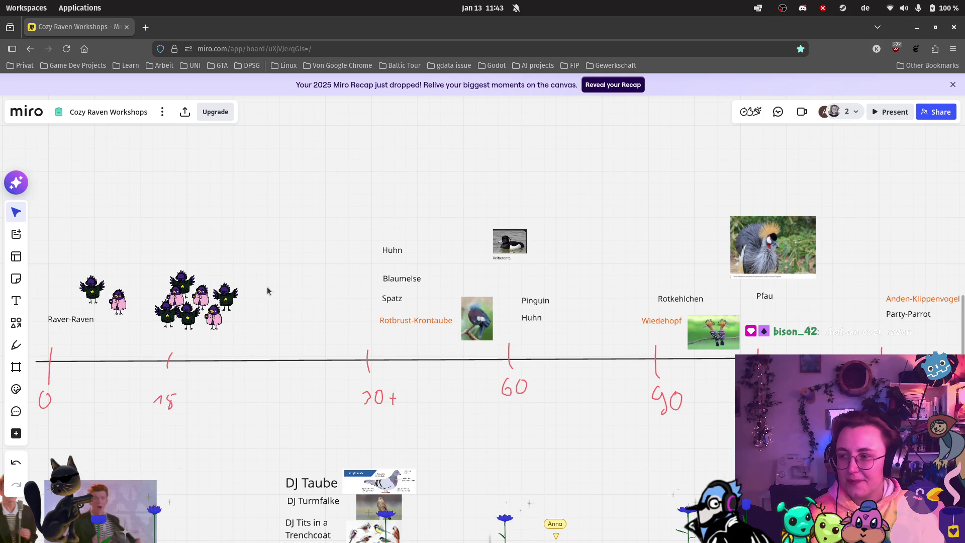
scroll(263, 286, down, 2)
scroll(411, 312, down, 5)
scroll(411, 311, left, 5)
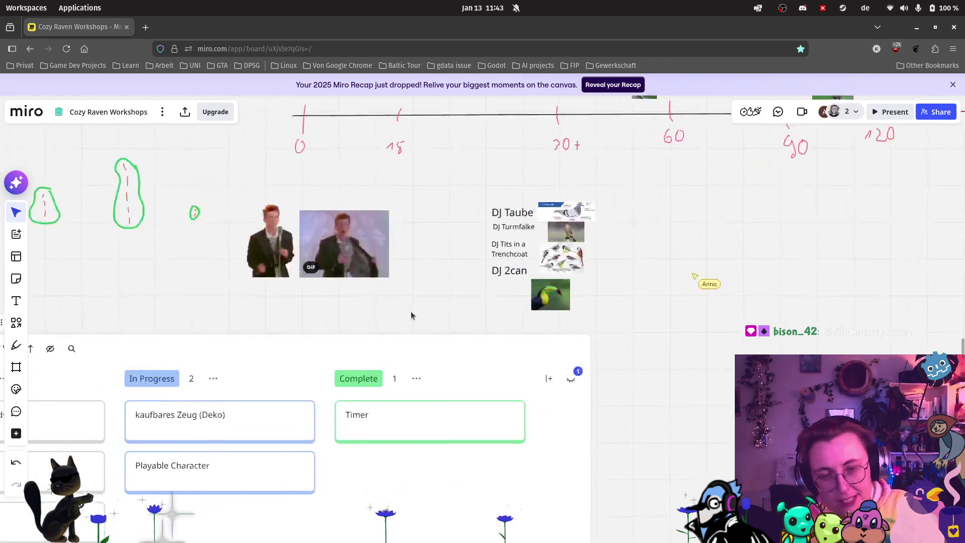
scroll(626, 169, up, 5)
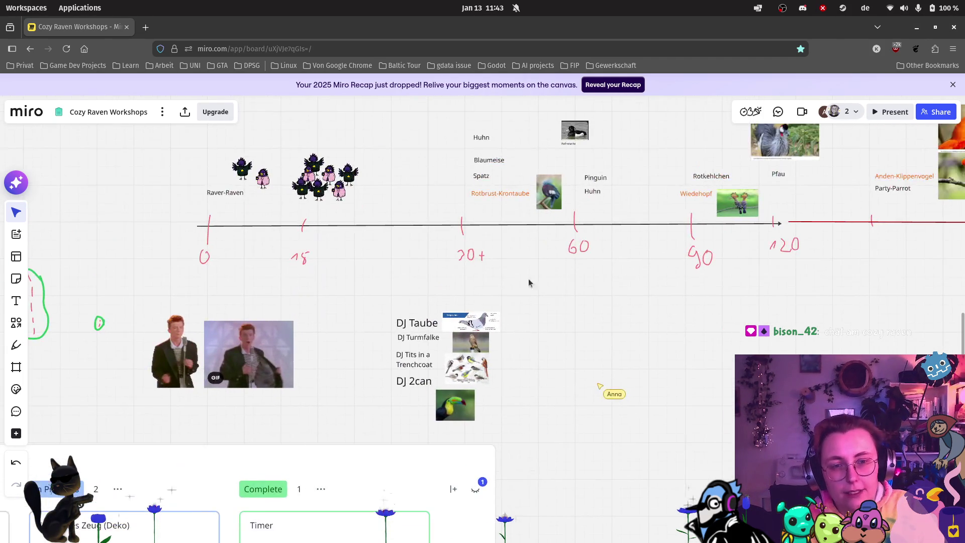
scroll(703, 282, right, 5)
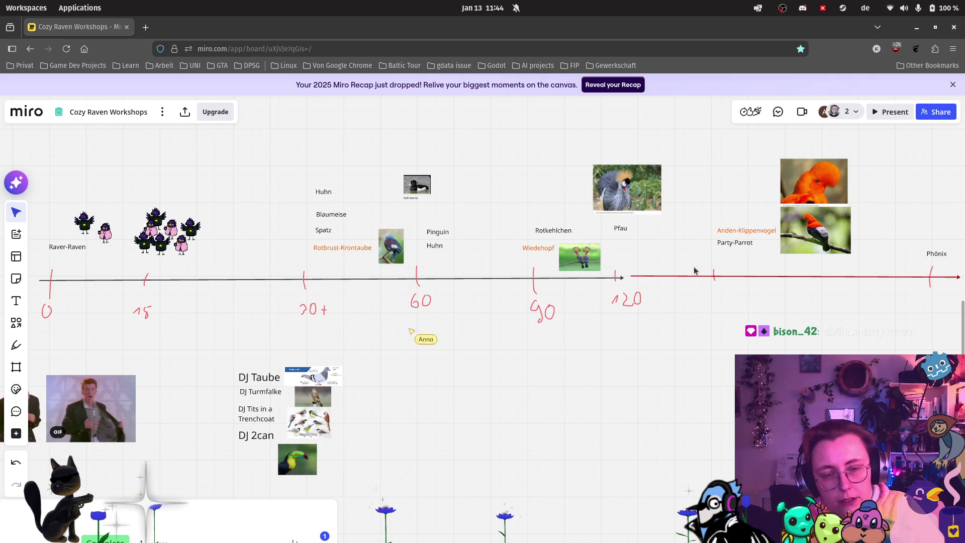
scroll(325, 251, up, 3)
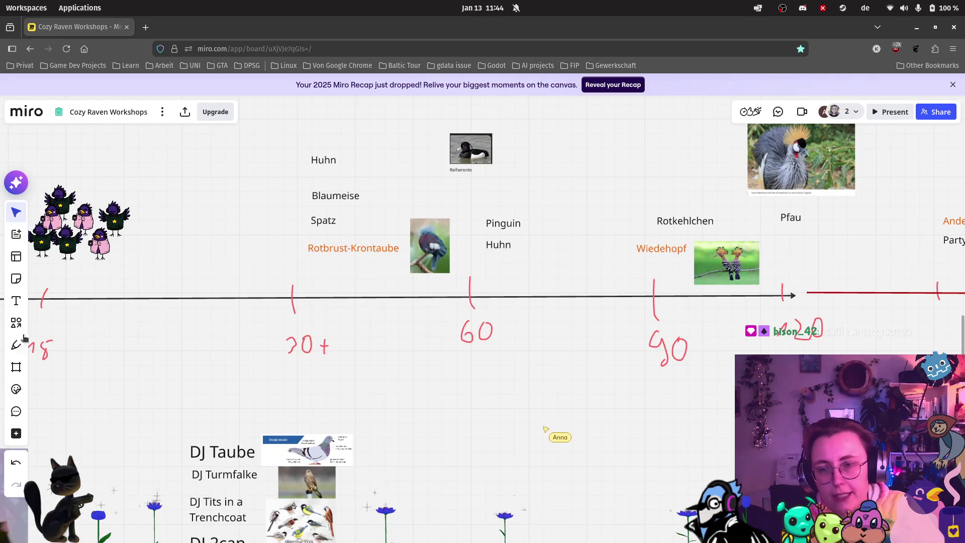
click(15, 346)
click(45, 425)
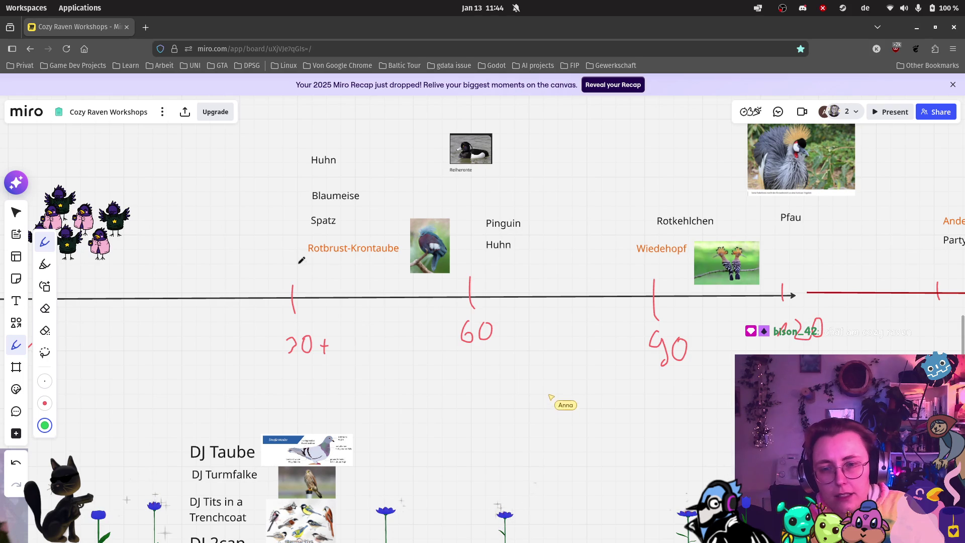
Step: Circle the 20+, 60, 90 and 120 age marks in green
mouse_move(329, 320)
mouse_down()
mouse_move(281, 352)
mouse_move(336, 317)
mouse_up()
mouse_move(510, 314)
mouse_down()
mouse_move(448, 338)
mouse_move(510, 296)
mouse_up()
mouse_move(658, 323)
mouse_down()
mouse_move(692, 343)
mouse_move(649, 324)
mouse_up()
mouse_move(823, 304)
mouse_down()
mouse_move(774, 331)
mouse_move(808, 309)
mouse_up()
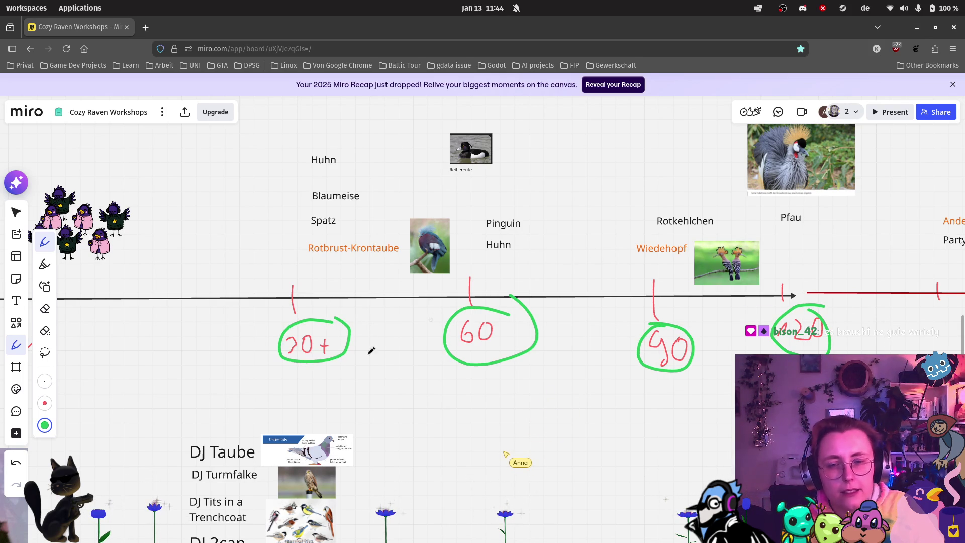
Step: Add green plus signs beside the 60, 90 and 120 marks
mouse_move(507, 330)
mouse_down()
mouse_move(518, 329)
mouse_move(512, 336)
mouse_up()
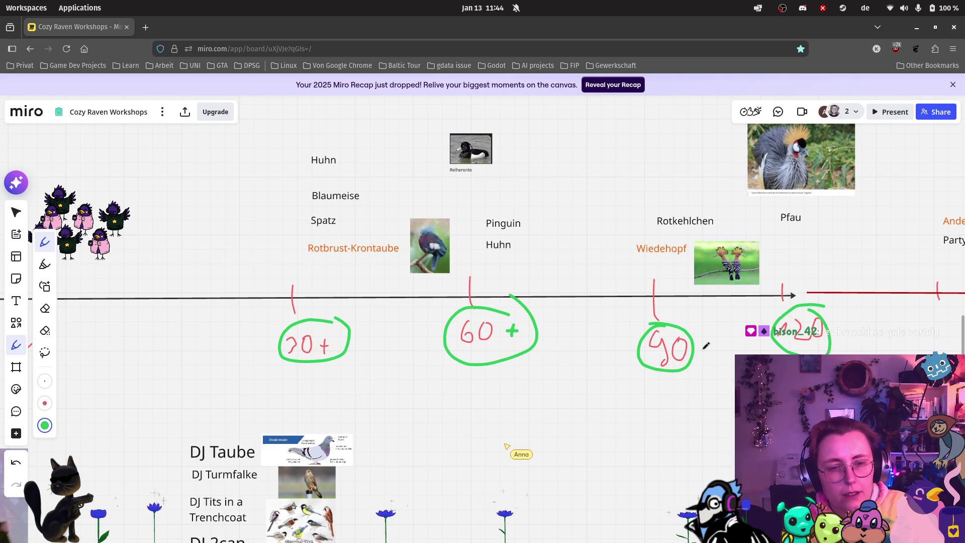
drag(708, 337, 708, 353)
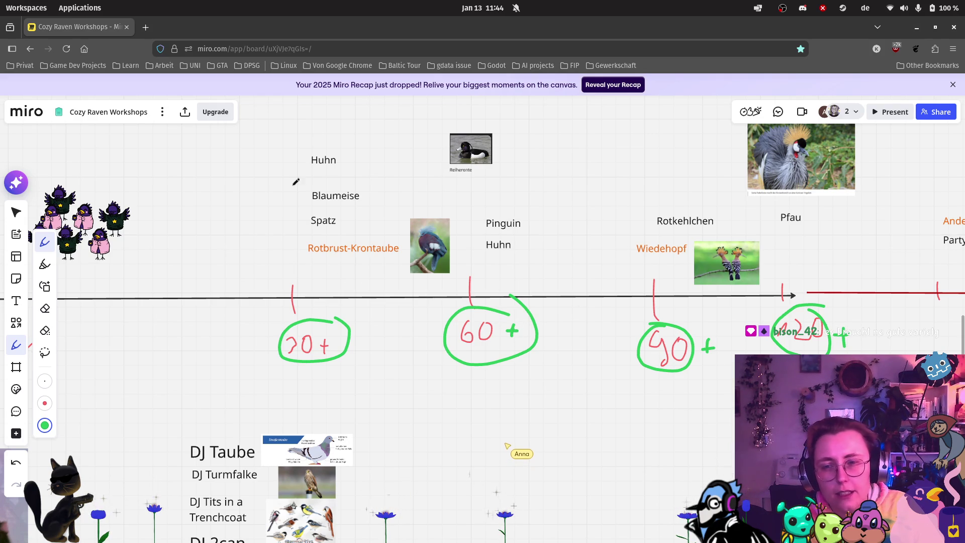
scroll(402, 236, left, 15)
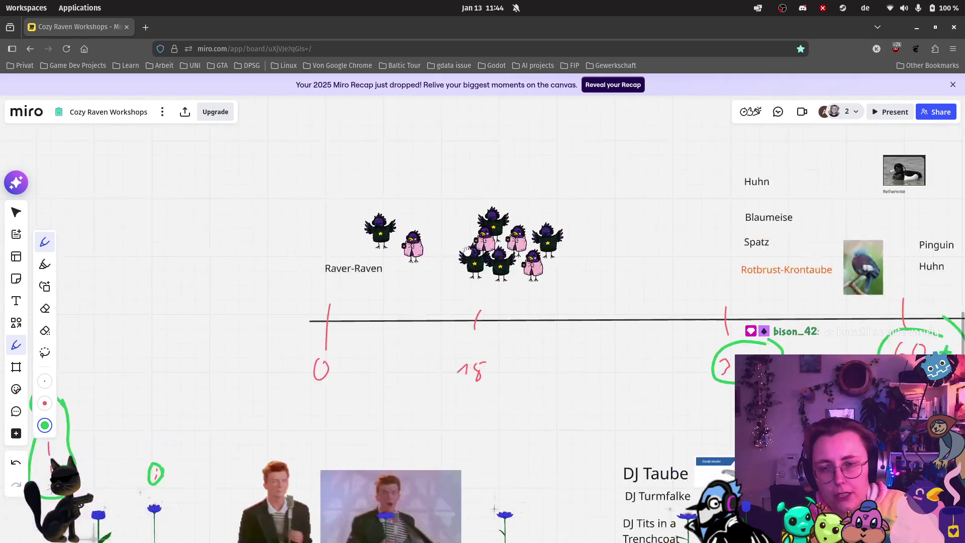
Step: Pan along the bird timeline to review the 70+ and 60+ age groups
scroll(470, 250, right, 2)
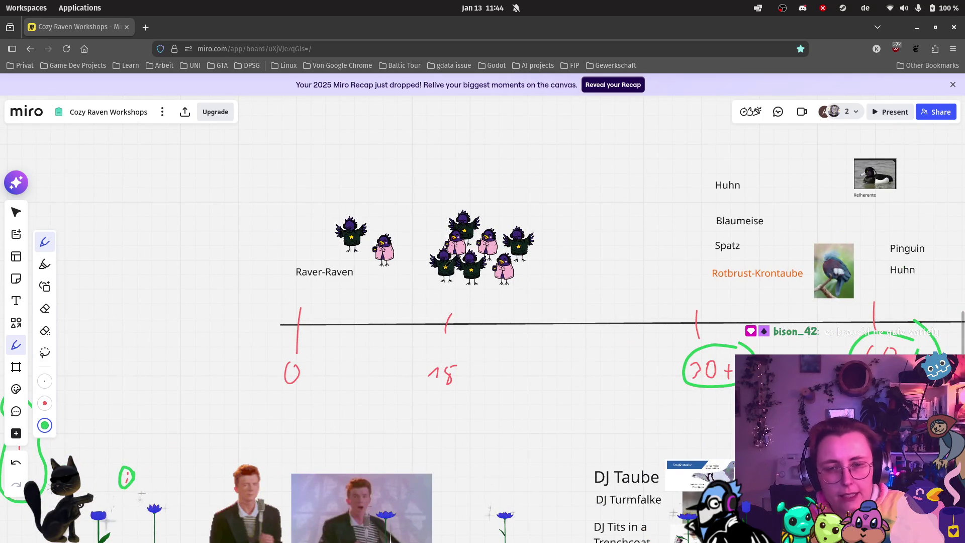
scroll(625, 192, right, 7)
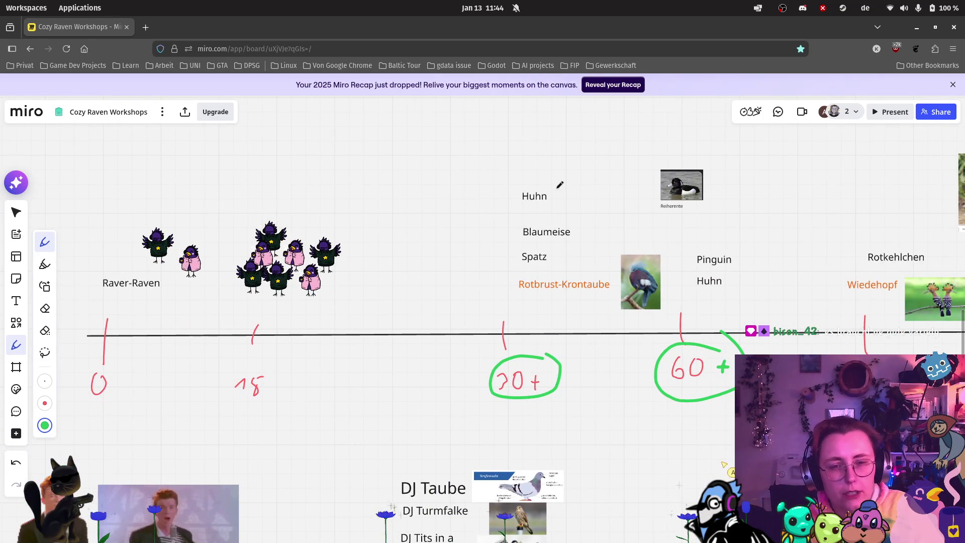
scroll(704, 330, right, 3)
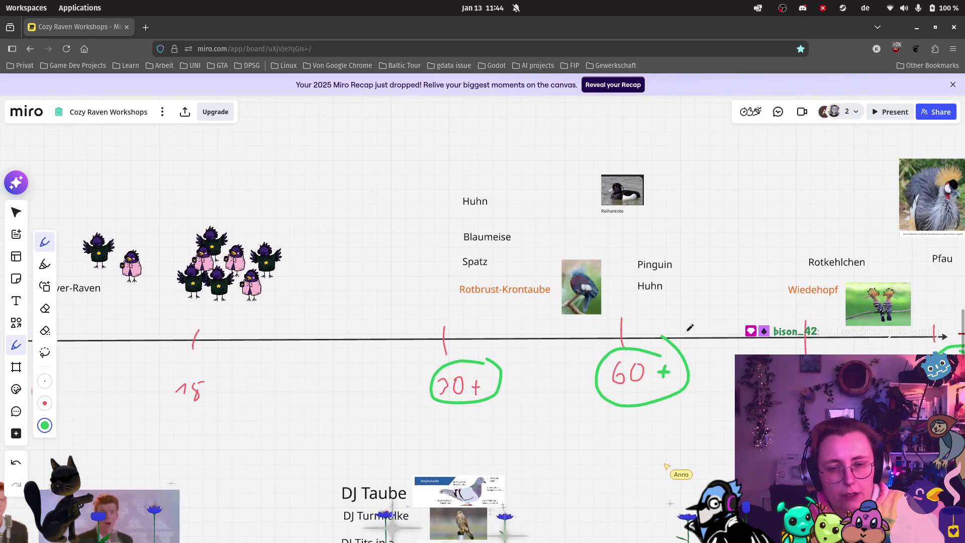
scroll(865, 269, down, 2)
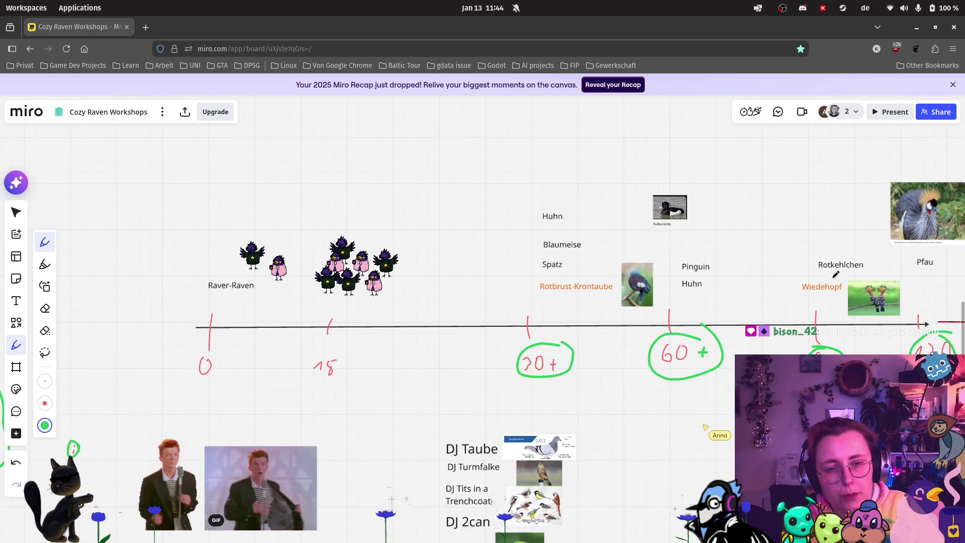
scroll(669, 414, down, 1)
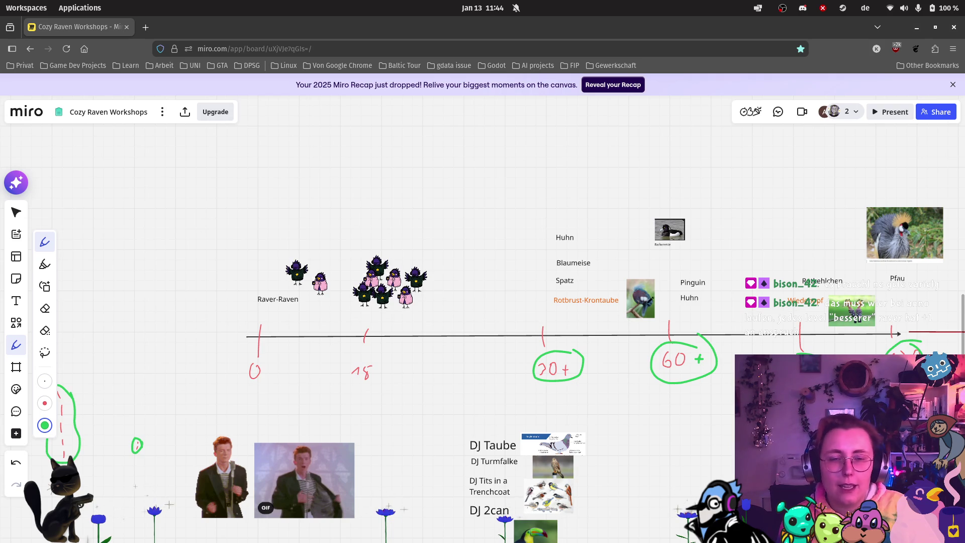
scroll(521, 215, up, 5)
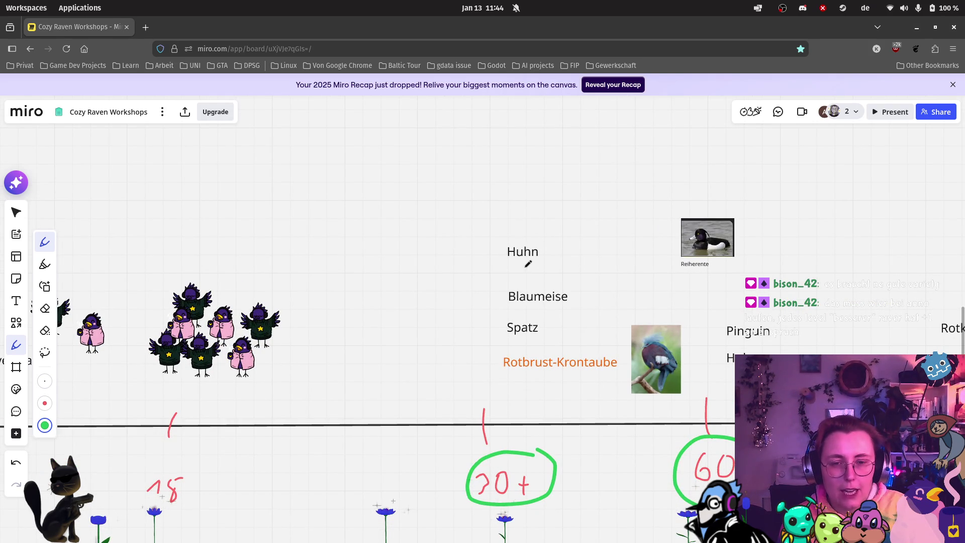
scroll(612, 282, right, 5)
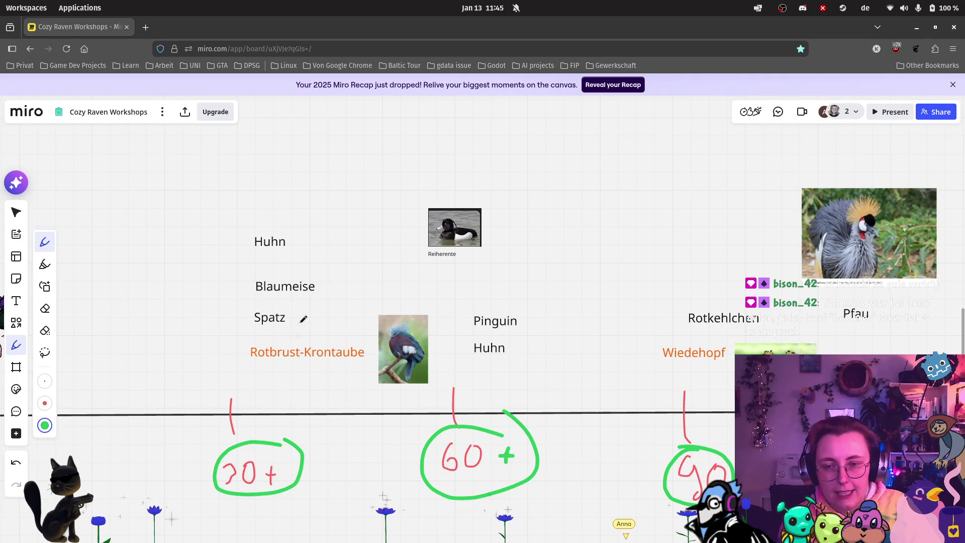
scroll(571, 377, right, 3)
scroll(472, 421, right, 1)
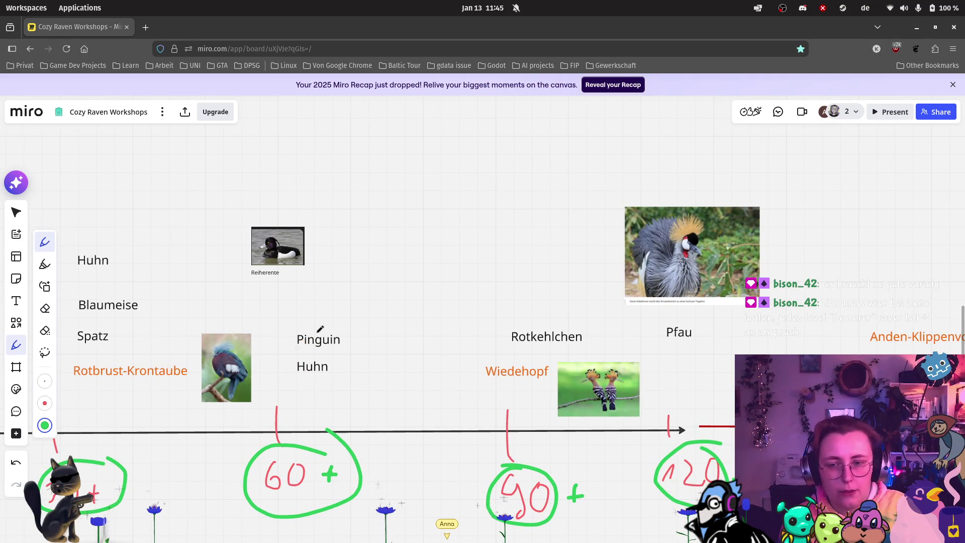
scroll(311, 337, left, 4)
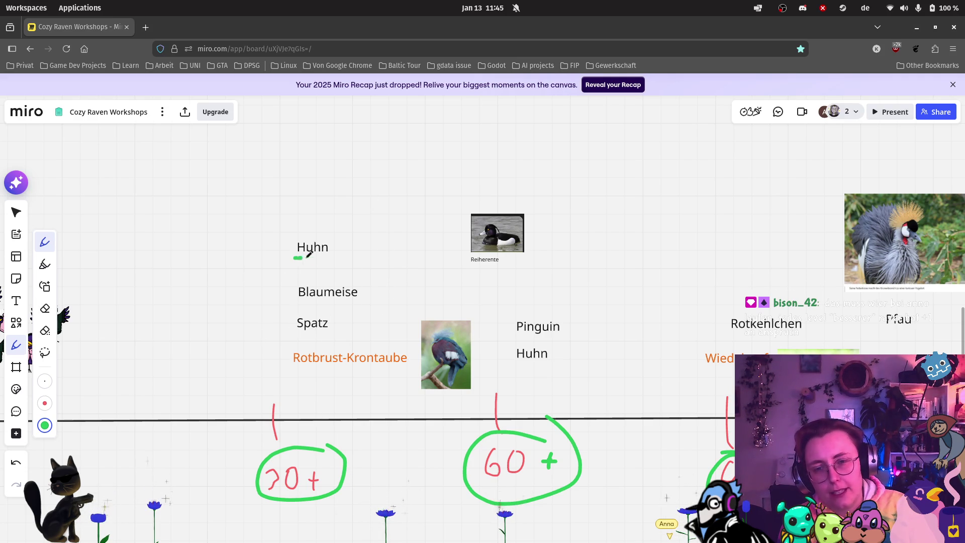
Step: Underline Blaumeise in green and place a resized 'Buntspecht' text label just above it
drag(300, 302, 349, 298)
scroll(343, 300, right, 4)
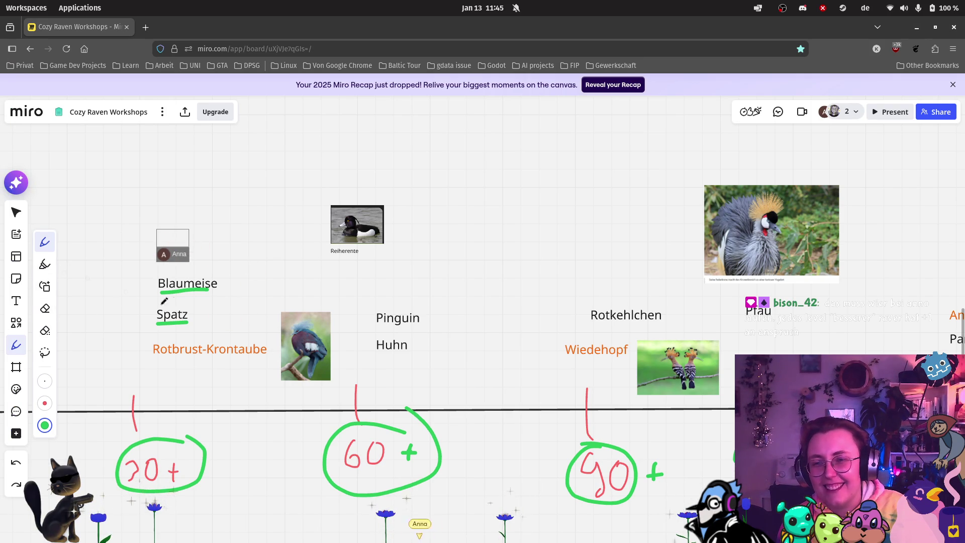
click(16, 300)
click(242, 251)
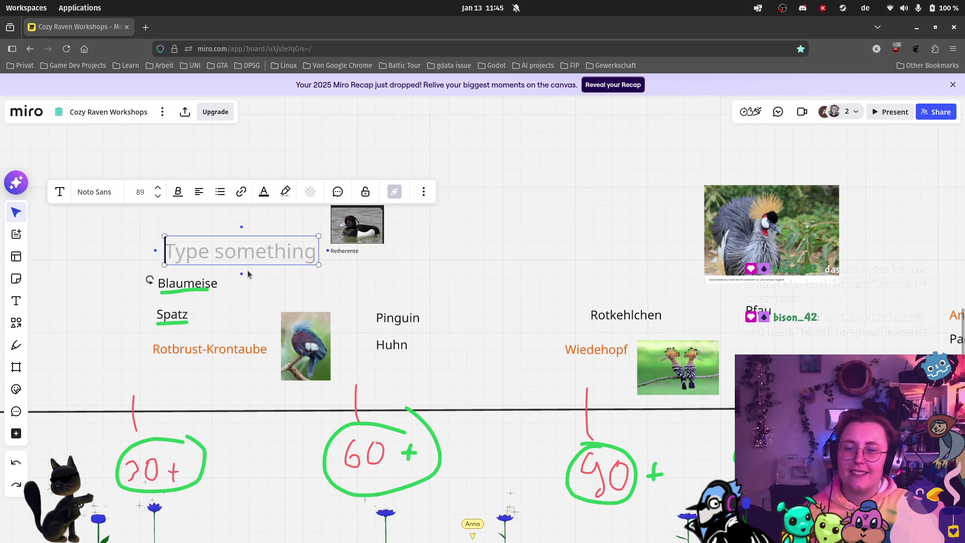
text(Buntspecht)
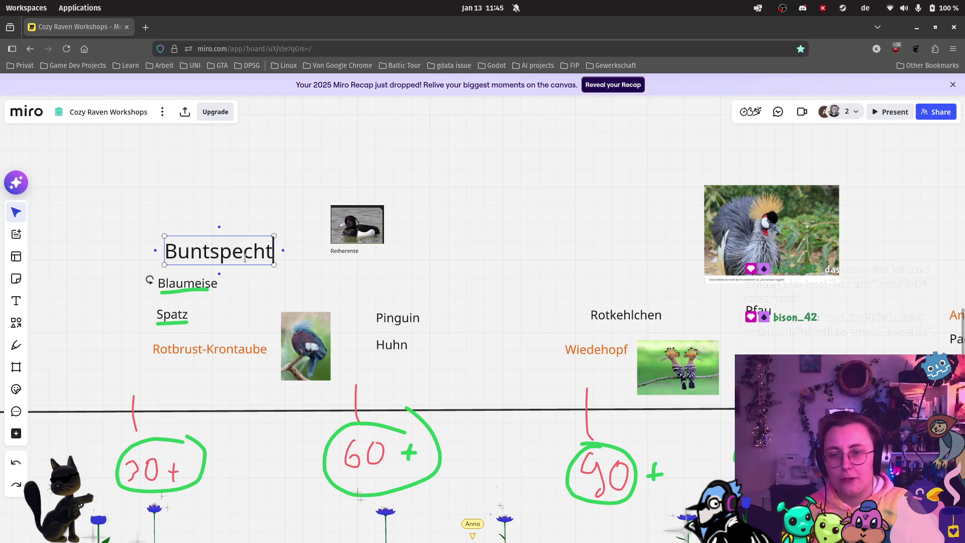
mouse_move(275, 265)
mouse_down()
mouse_move(180, 252)
mouse_move(196, 263)
mouse_move(189, 246)
mouse_move(215, 264)
mouse_up()
click(212, 297)
click(16, 345)
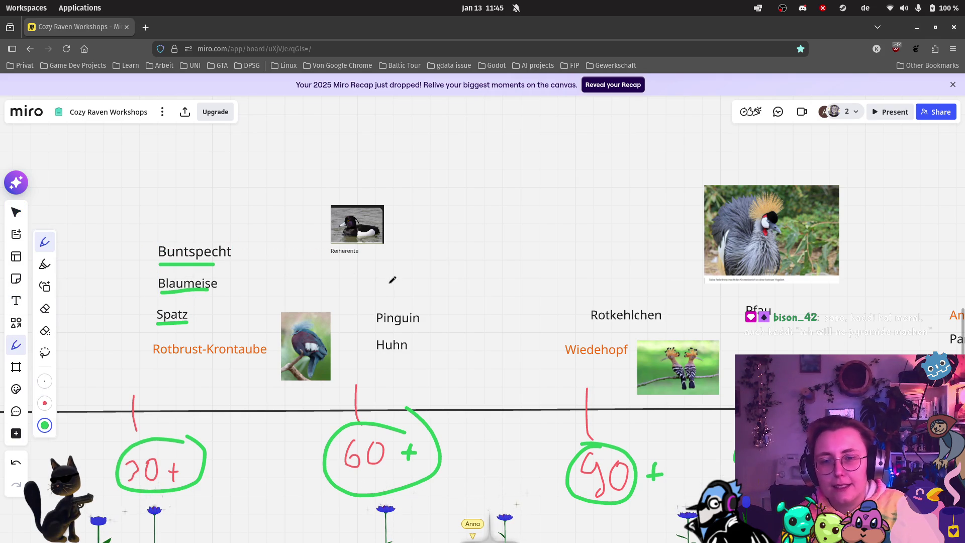
Step: Draw green underlines beneath Pinguin, Huhn, Rotkehlchen and Pfau
drag(378, 327, 435, 330)
drag(382, 354, 417, 356)
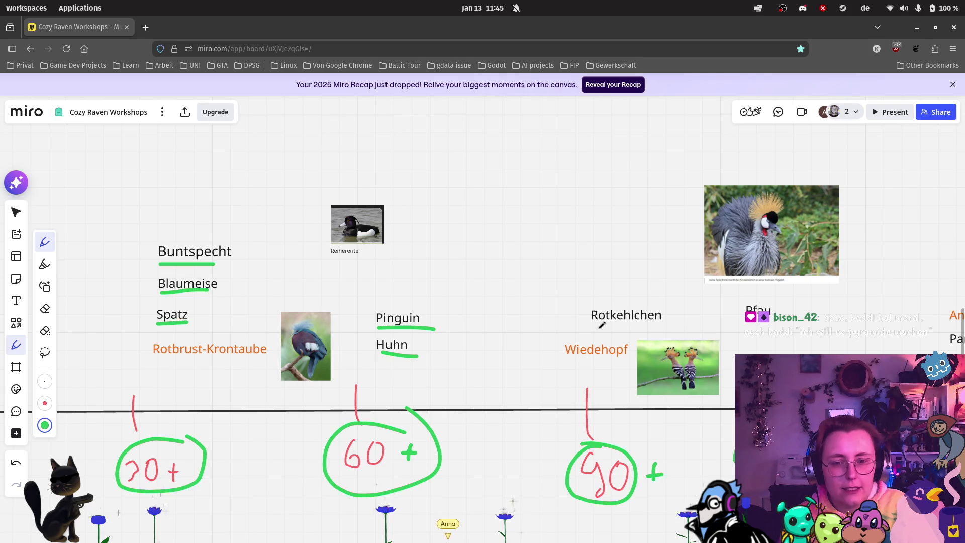
drag(593, 327, 659, 329)
scroll(568, 317, right, 5)
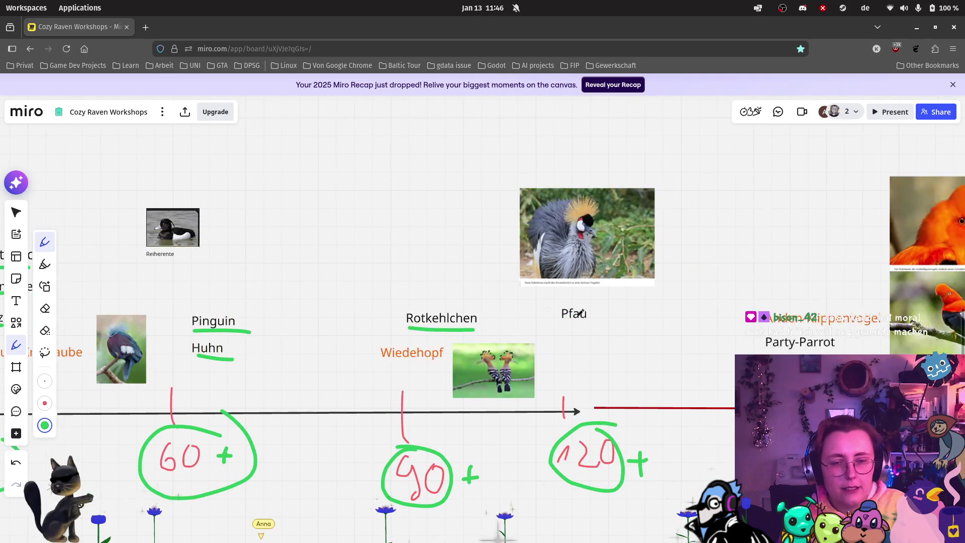
drag(562, 324, 614, 324)
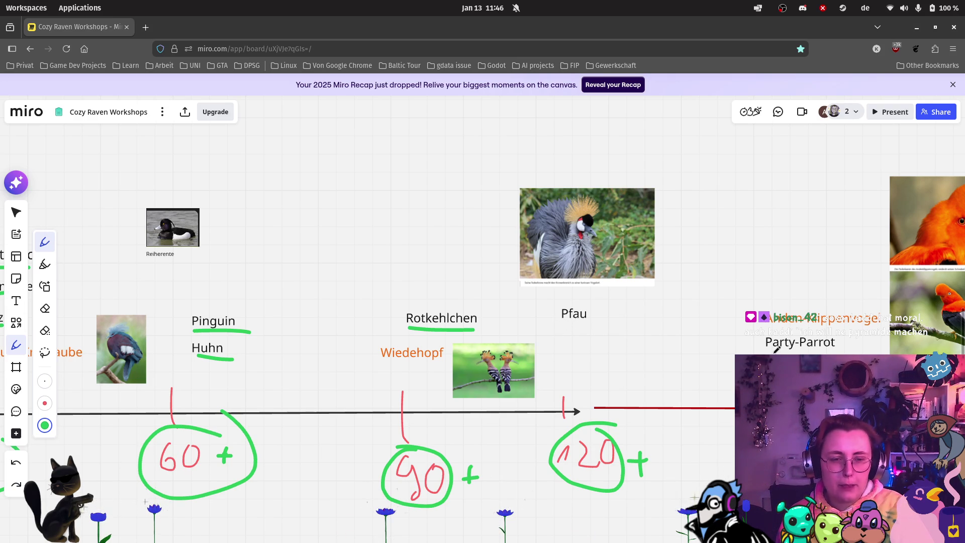
drag(818, 353, 828, 351)
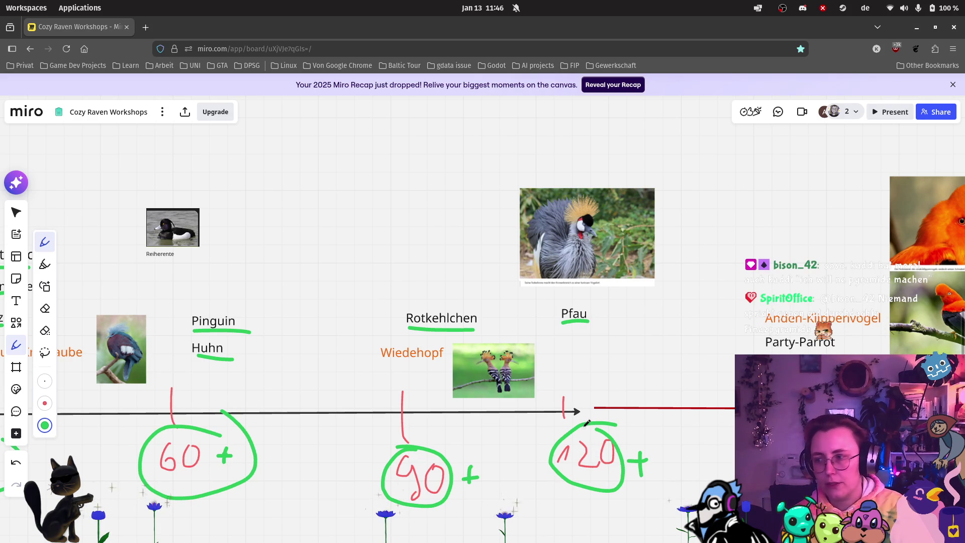
scroll(535, 362, down, 2)
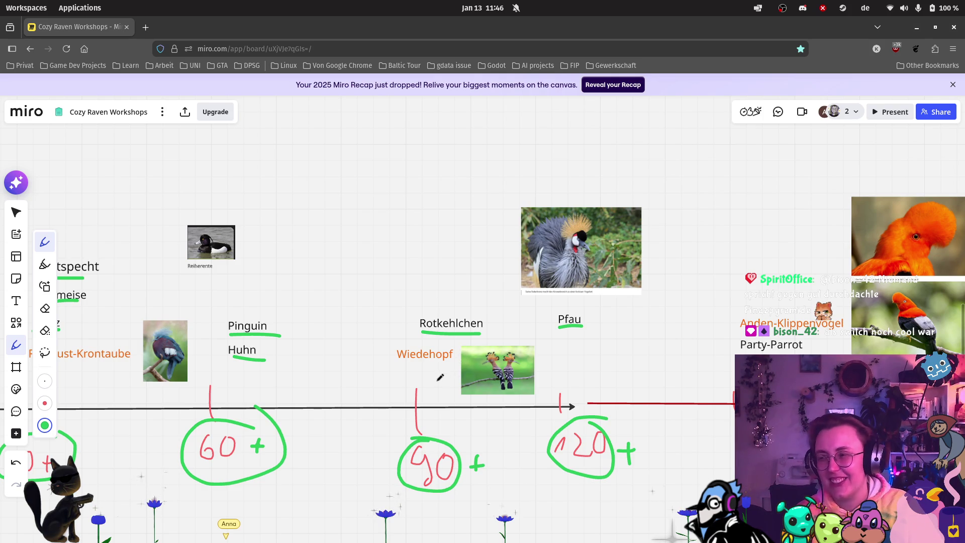
Step: Draw a green arc linking the 70+ and 60+ circles, undoing a stray loop around the list
scroll(330, 383, down, 5)
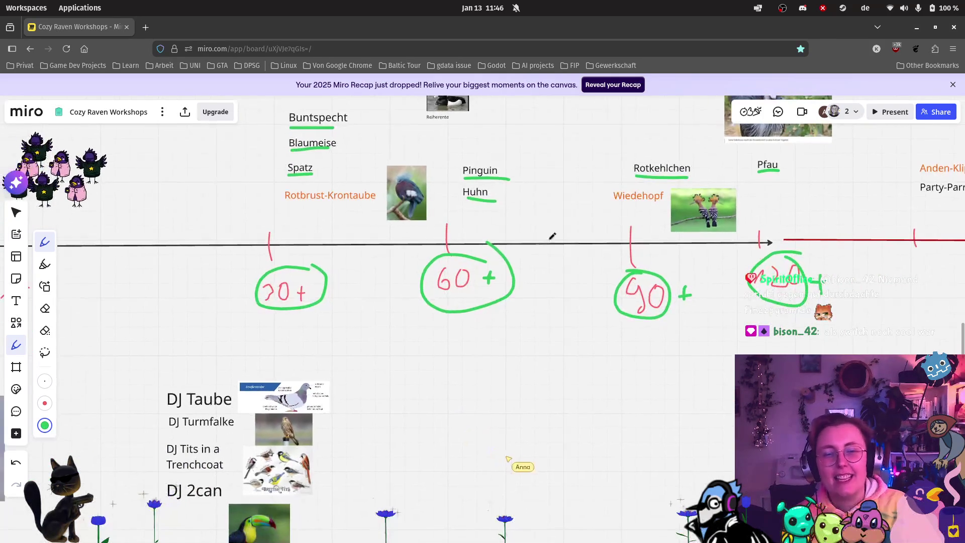
drag(519, 215, 467, 322)
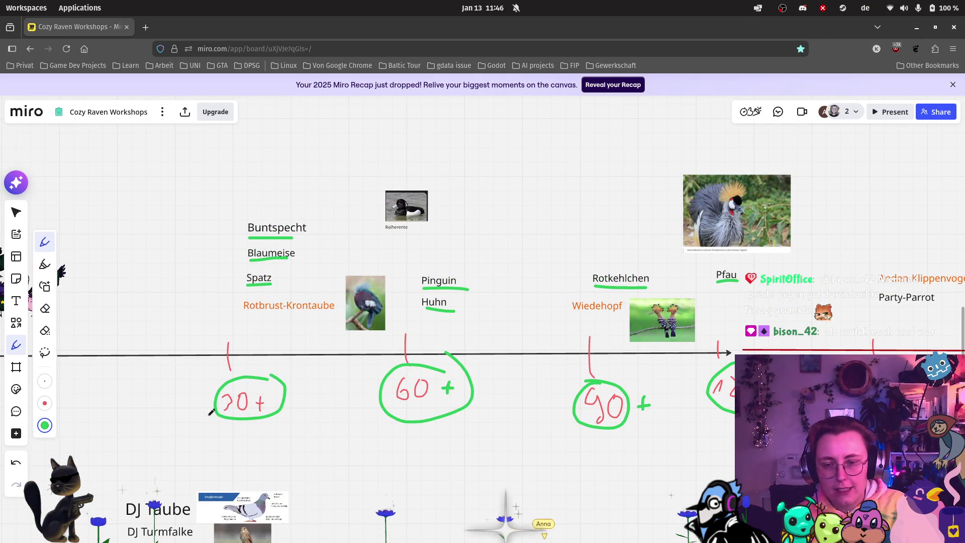
mouse_move(268, 423)
mouse_down()
mouse_move(343, 439)
mouse_move(411, 422)
mouse_up()
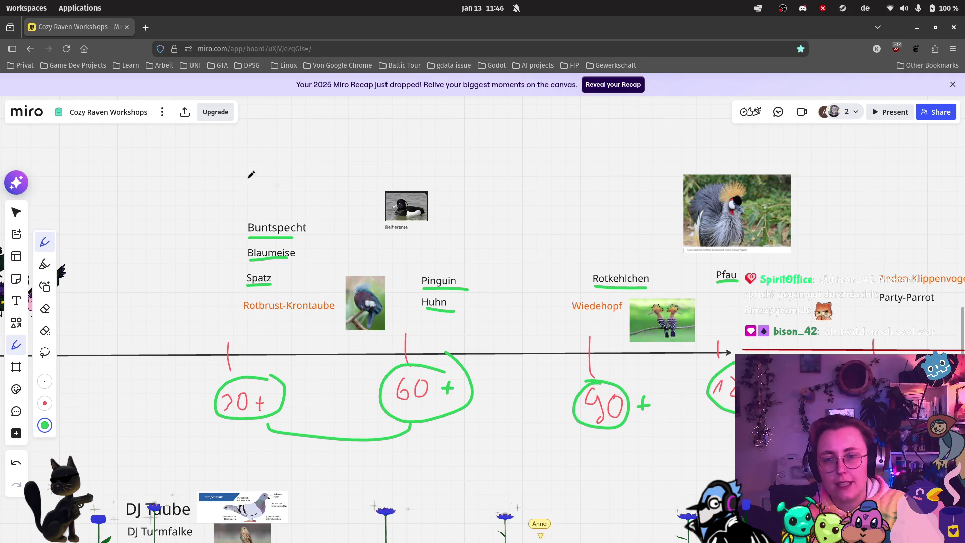
mouse_move(237, 209)
mouse_down()
mouse_move(226, 294)
mouse_move(306, 315)
mouse_move(310, 232)
mouse_up()
key(ctrl+z)
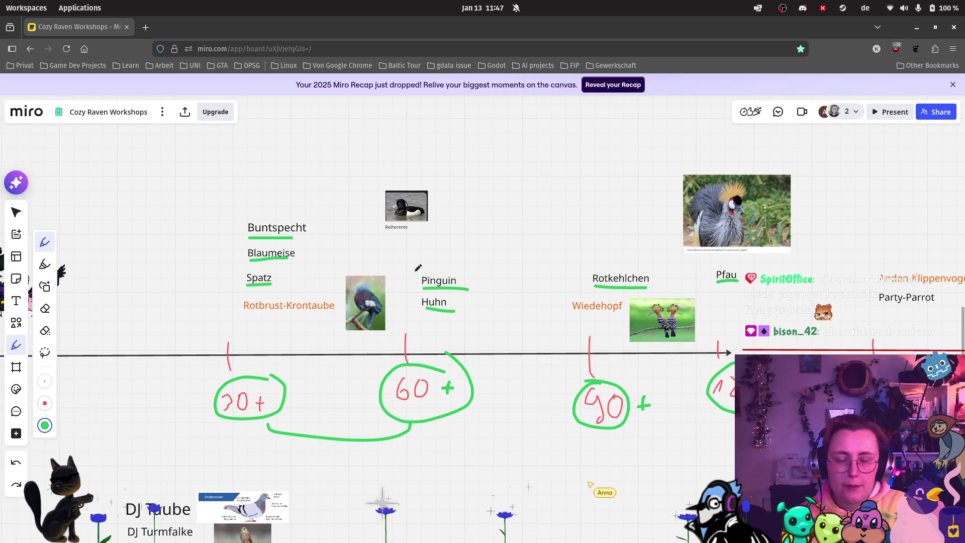
scroll(465, 335, down, 2)
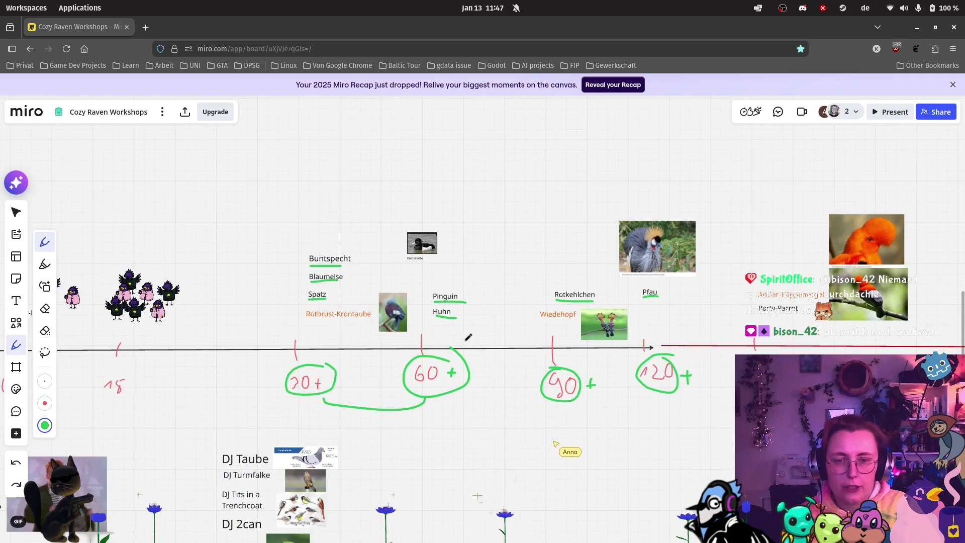
Step: Zoom out and pan down to look over the 1.0 Release plan Kanban board
scroll(400, 360, down, 2)
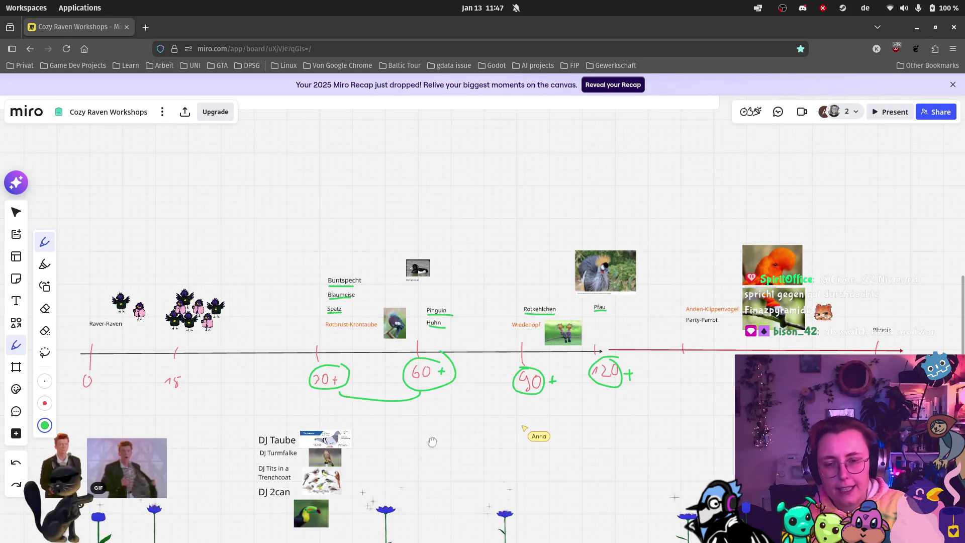
drag(425, 448, 541, 276)
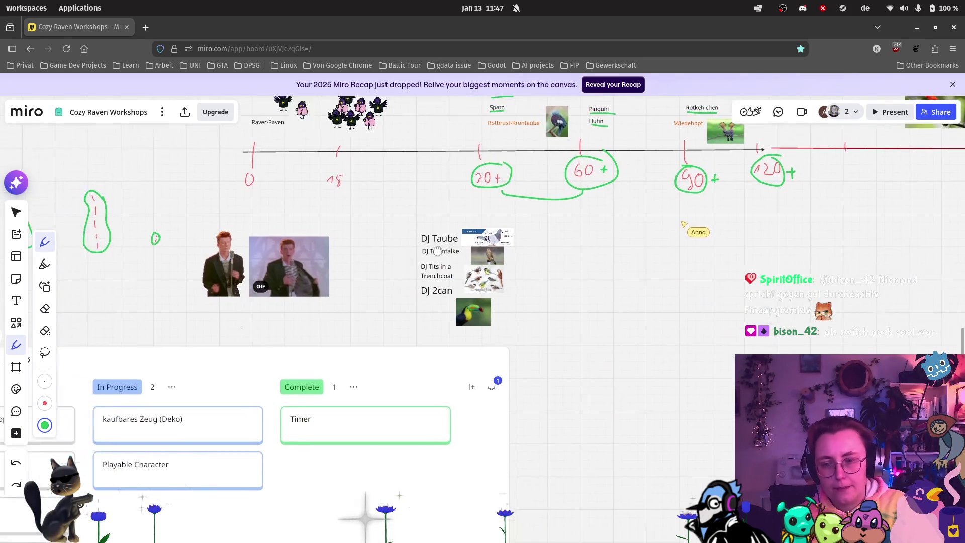
scroll(452, 246, left, 6)
scroll(452, 246, down, 2)
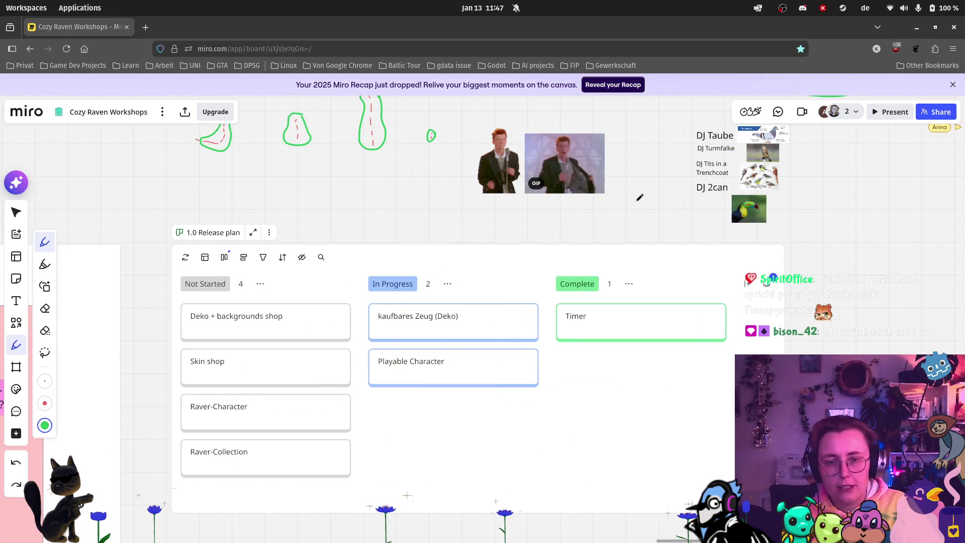
Step: Pan back to the bird timeline, from Raver-Raven at 0 to the circled 120+
drag(679, 154, 537, 350)
scroll(796, 302, right, 5)
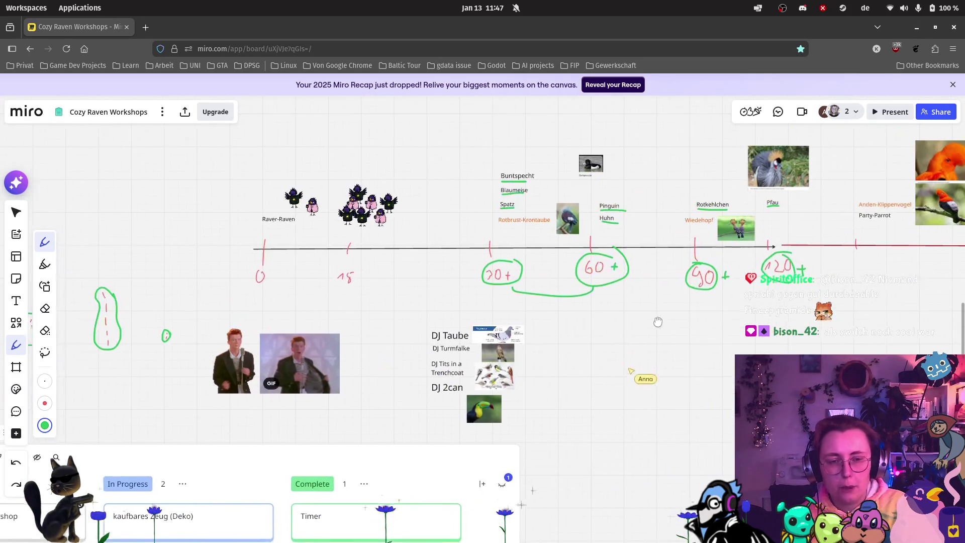
scroll(624, 185, up, 2)
scroll(624, 185, up, 3)
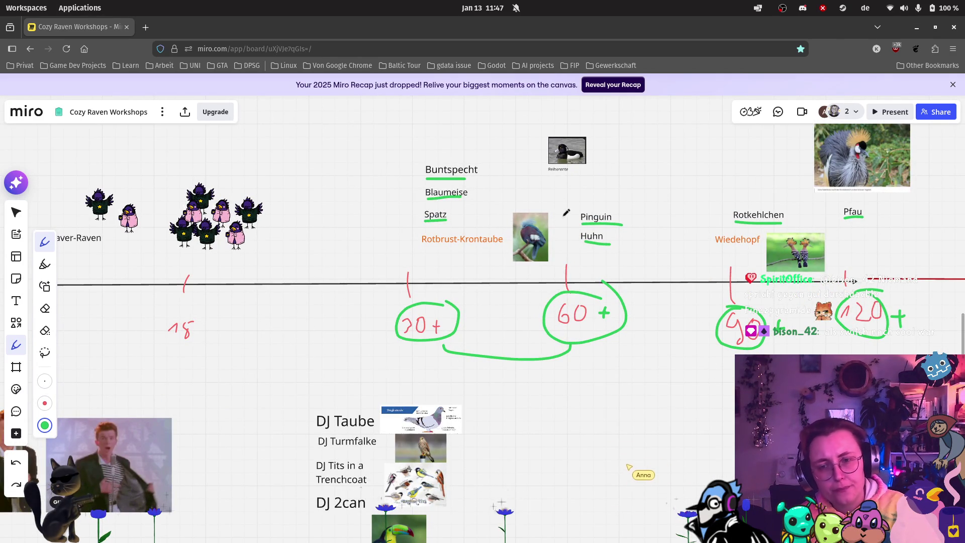
scroll(568, 216, down, 1)
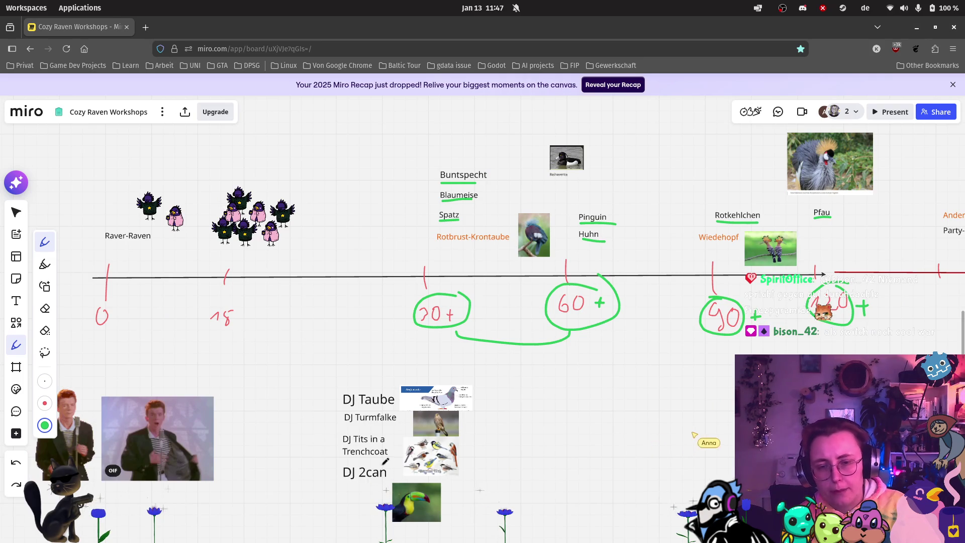
scroll(382, 468, up, 5)
scroll(714, 422, down, 5)
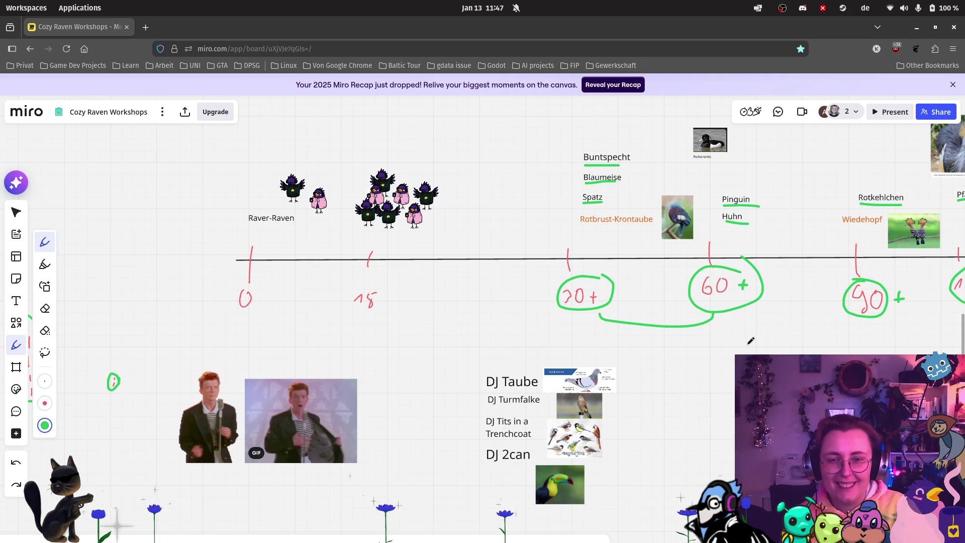
scroll(751, 341, down, 1)
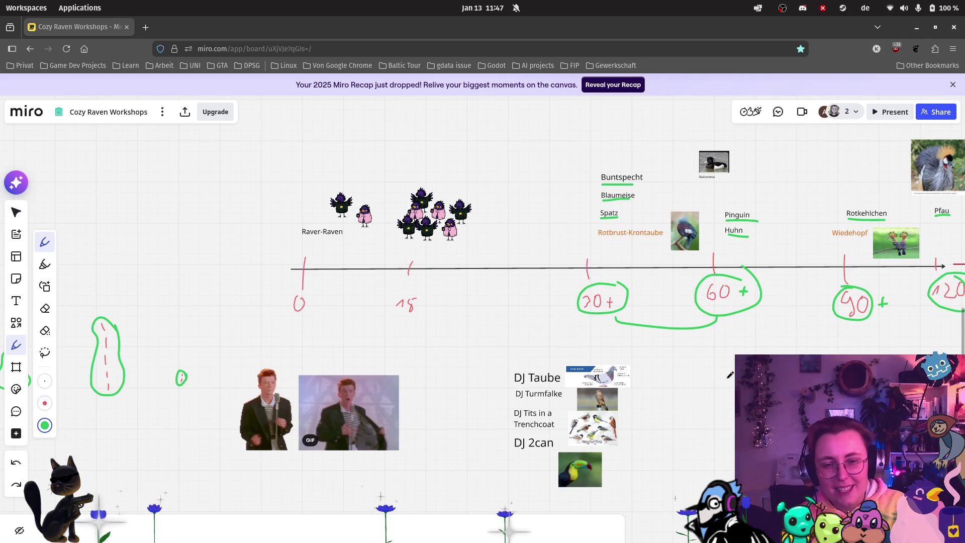
scroll(361, 385, down, 1)
Step: Switch from the green pen to the Select tool
click(17, 213)
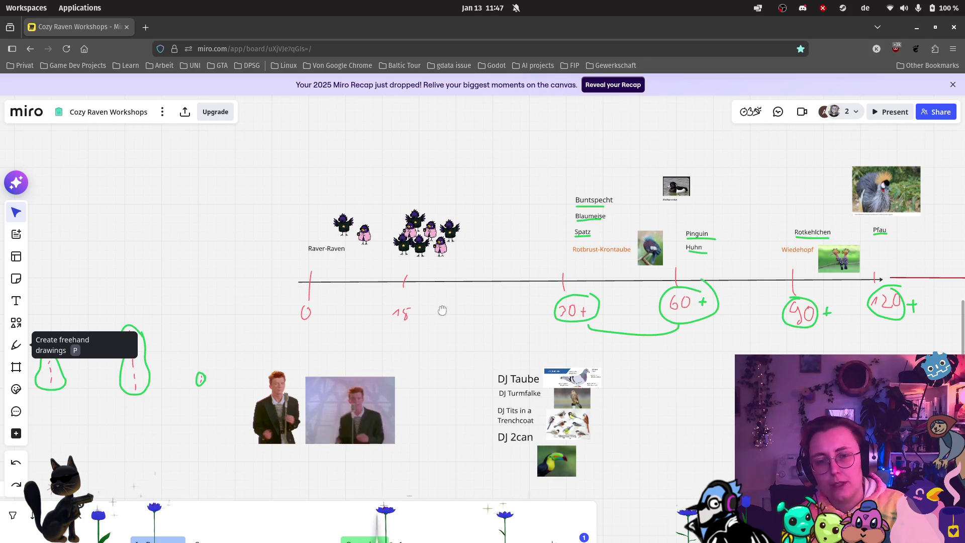
scroll(416, 333, down, 3)
scroll(393, 416, up, 2)
scroll(392, 416, right, 4)
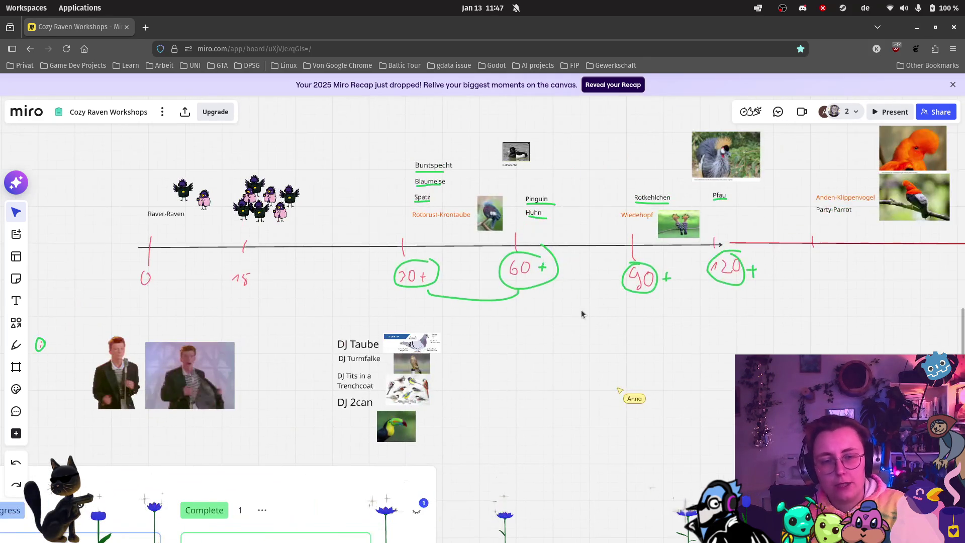
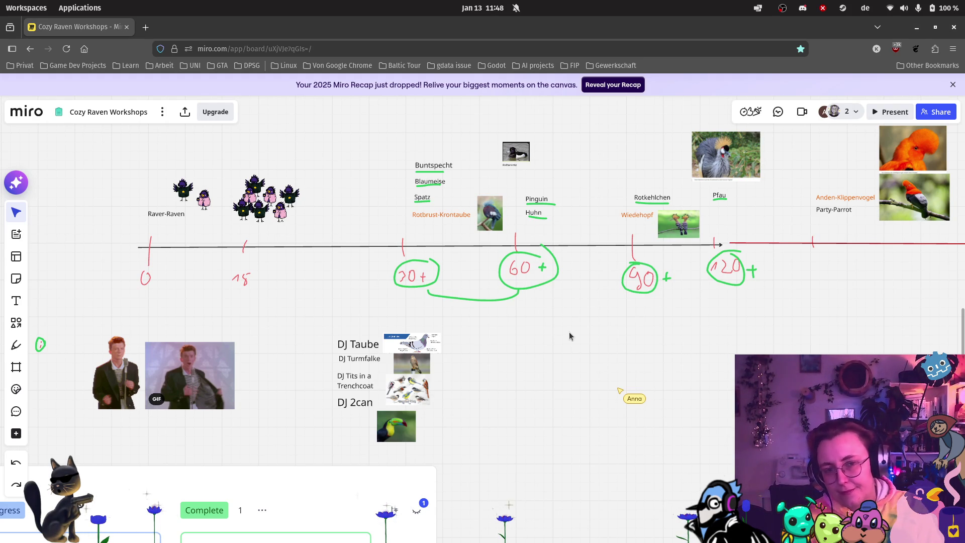
Step: Put the cursor at the end of the Raver-Character card title and open its more-options menu
scroll(344, 267, up, 1)
scroll(344, 267, down, 5)
scroll(344, 267, left, 9)
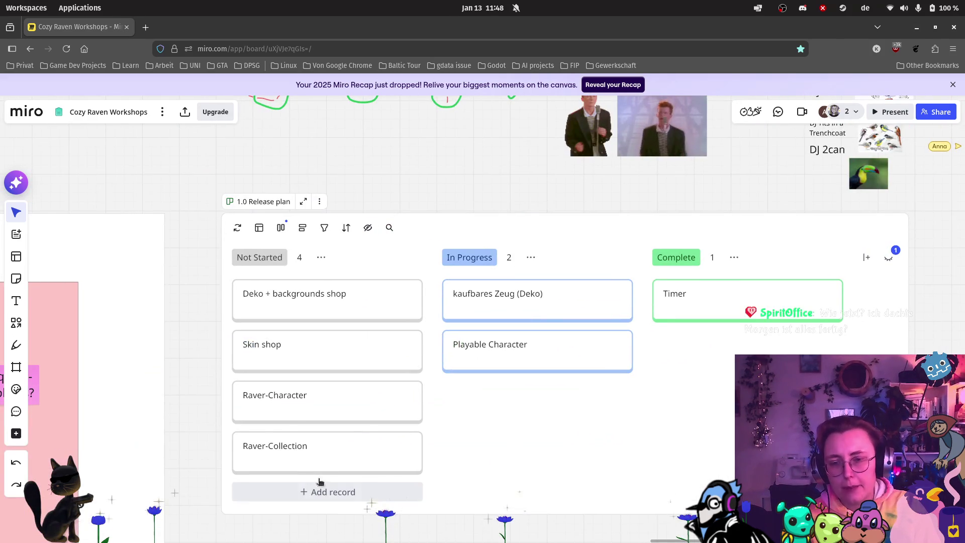
double_click(327, 396)
key(End)
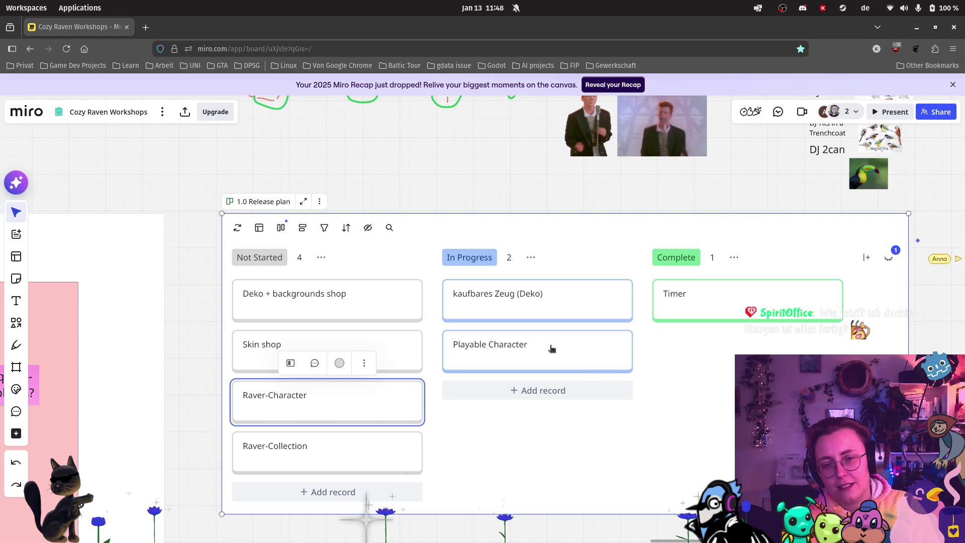
scroll(716, 294, down, 3)
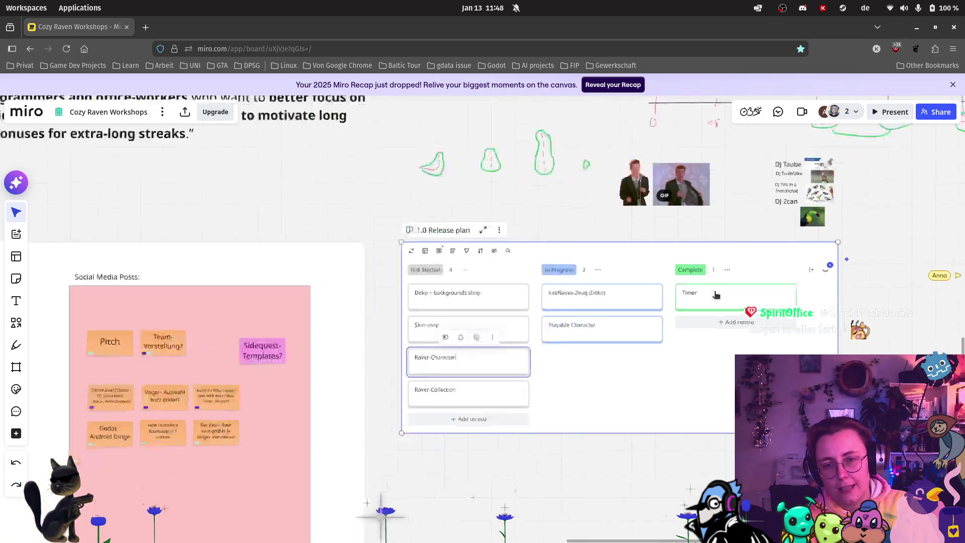
scroll(470, 367, up, 3)
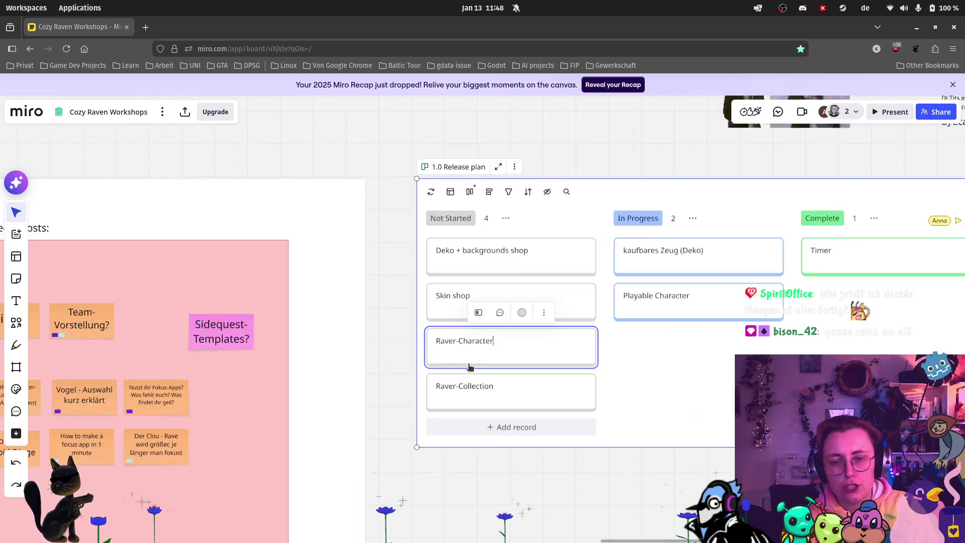
scroll(522, 257, up, 3)
click(560, 354)
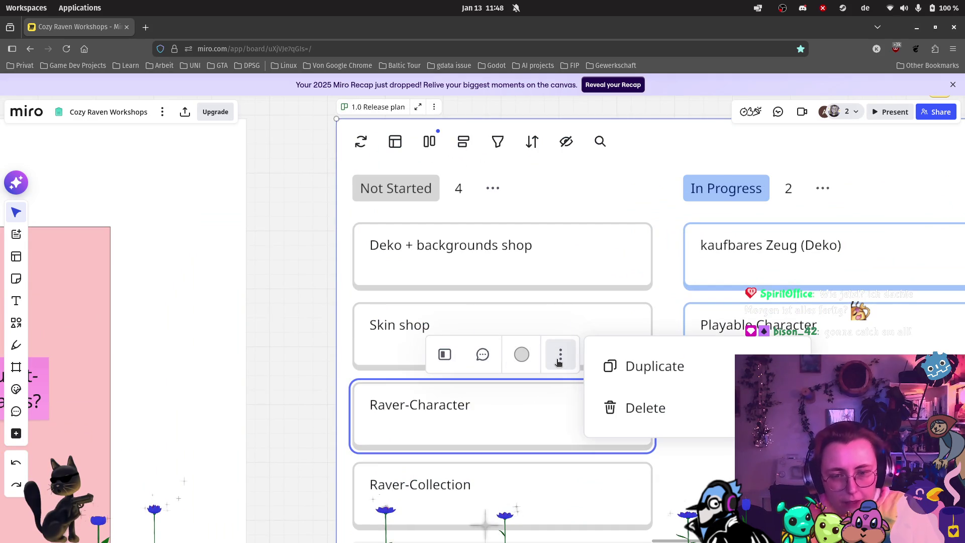
Step: Pan the board to bring the bird timeline and DJ bird images into view
scroll(643, 286, down, 3)
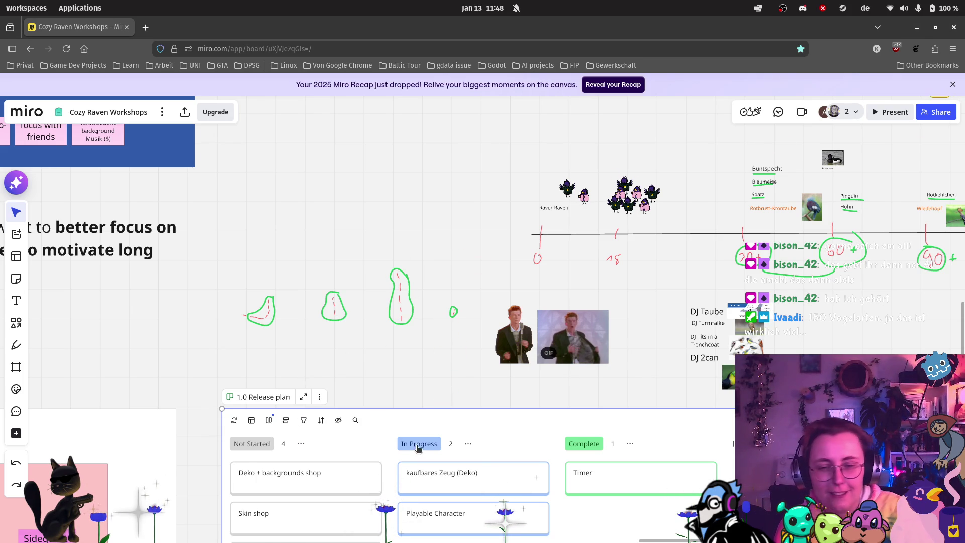
scroll(480, 362, right, 5)
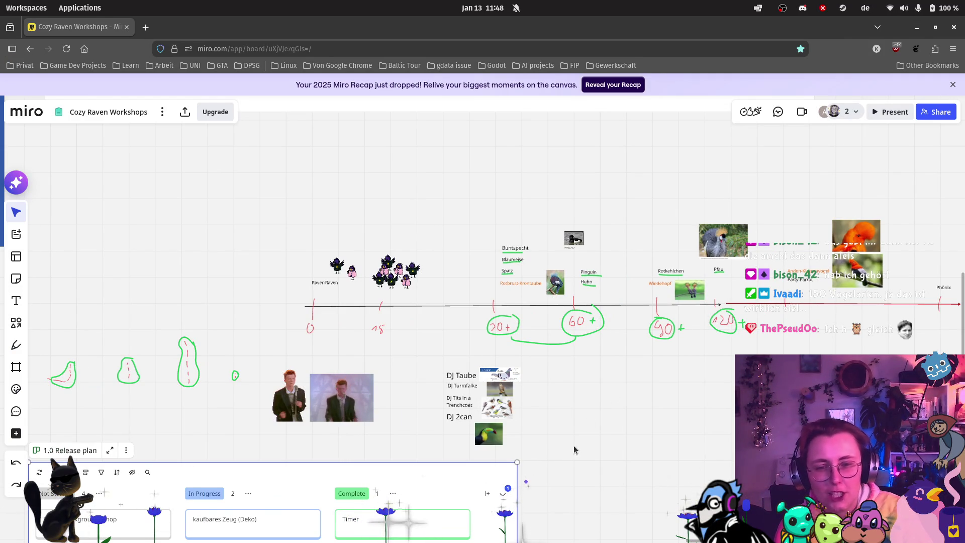
scroll(658, 428, down, 1)
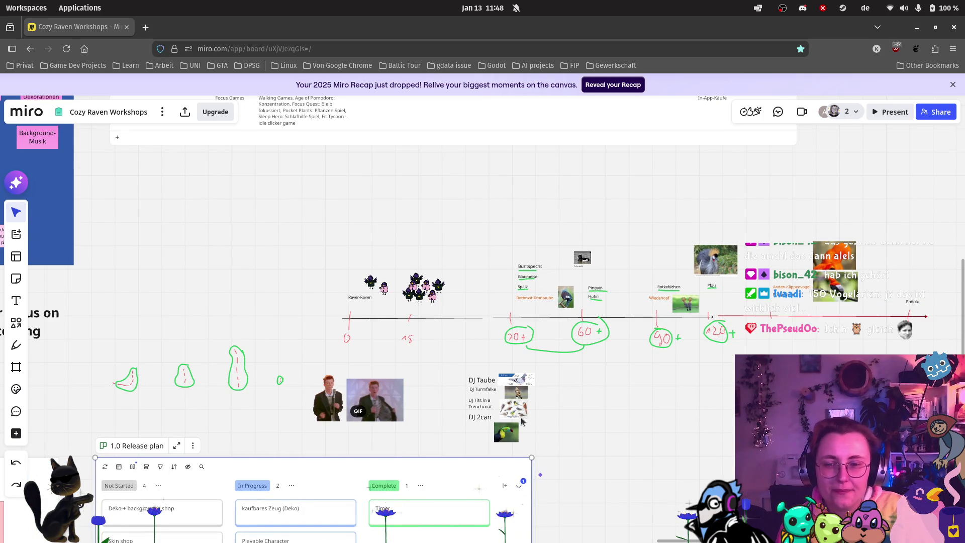
drag(521, 422, 739, 306)
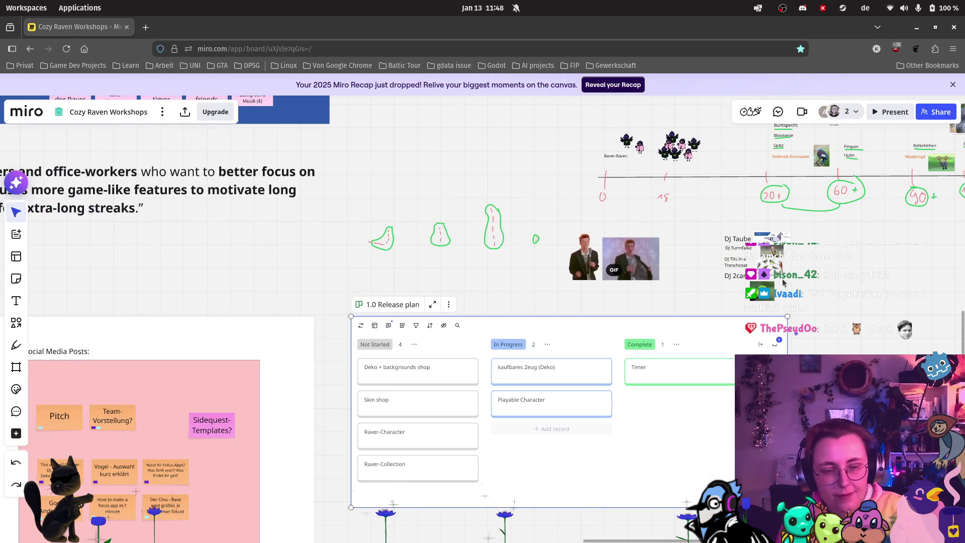
scroll(738, 306, up, 5)
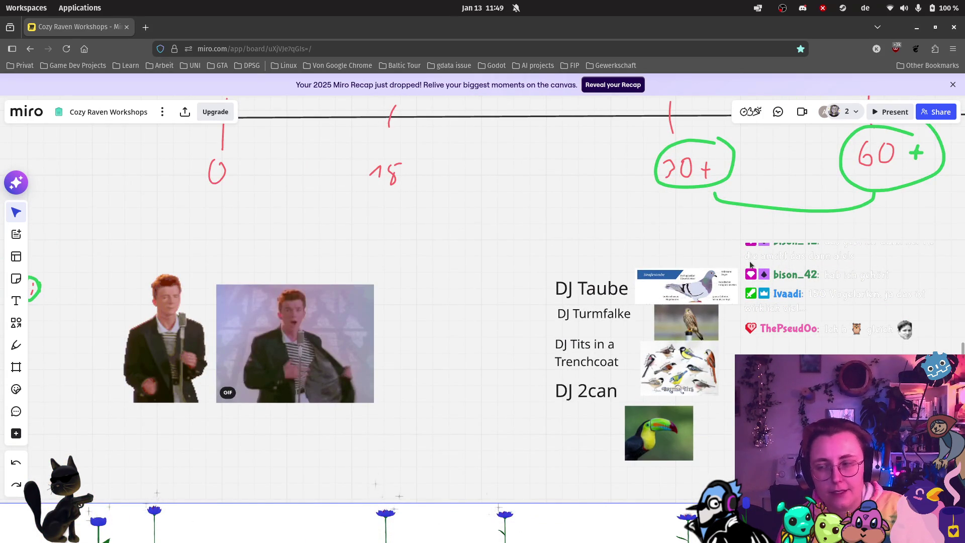
scroll(768, 253, down, 2)
mouse_move(768, 254)
mouse_down()
mouse_move(553, 448)
mouse_move(488, 468)
mouse_move(573, 346)
mouse_up()
scroll(382, 362, up, 3)
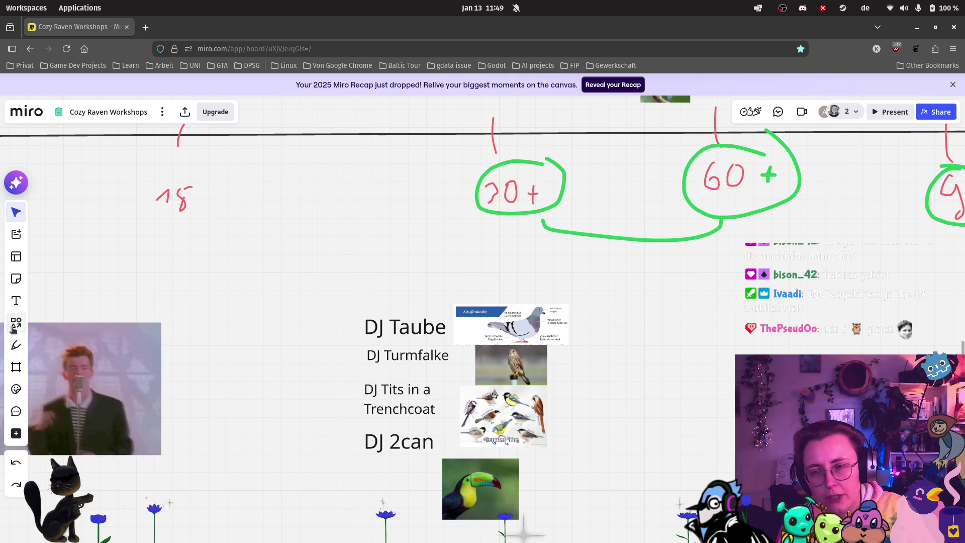
Step: Draw green pen lines under Trenchcoat and DJ 2can, undoing an extra line under DJ Taube
click(16, 345)
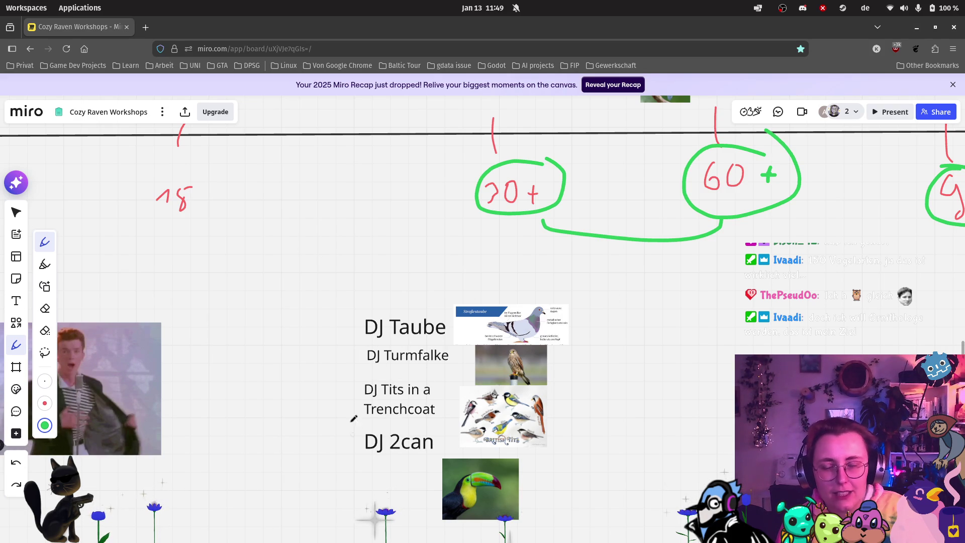
drag(365, 421, 417, 420)
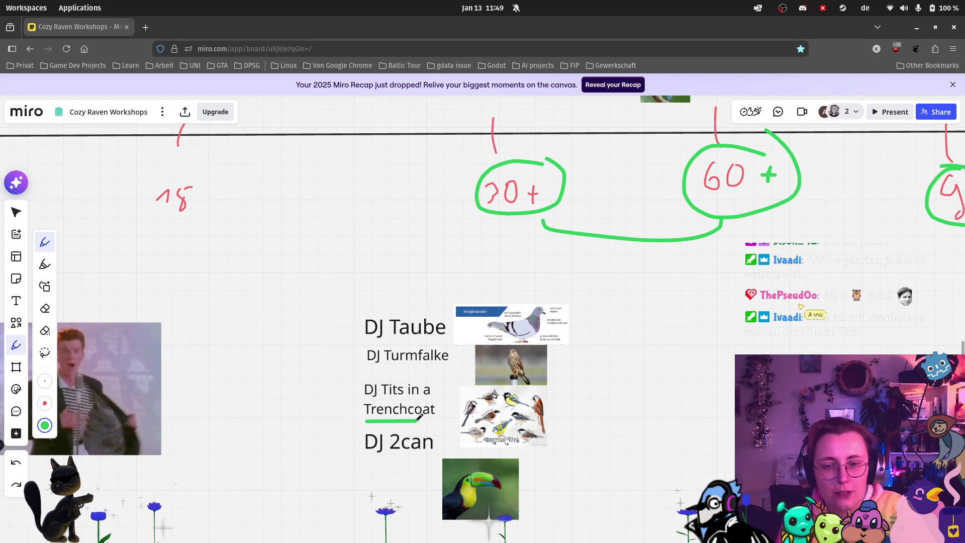
drag(359, 460, 452, 459)
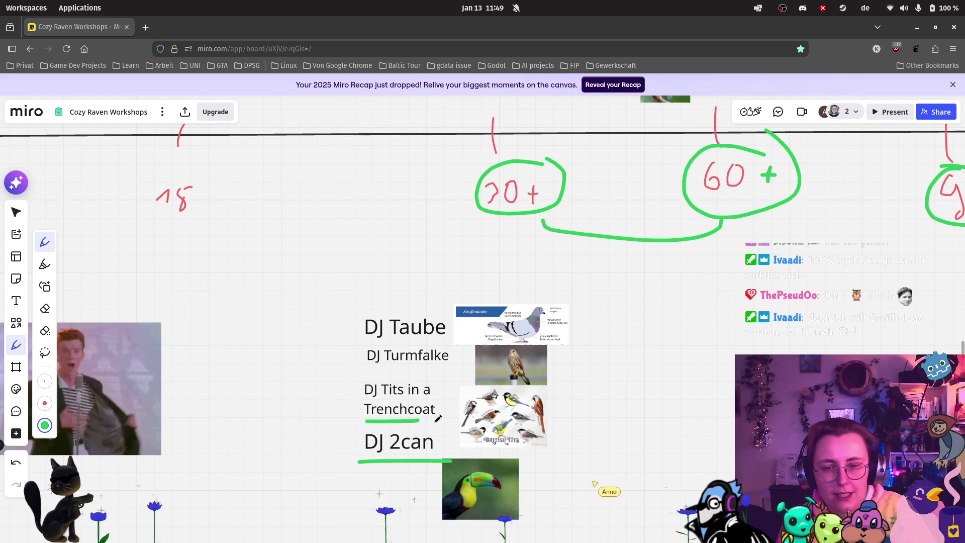
drag(364, 340, 431, 336)
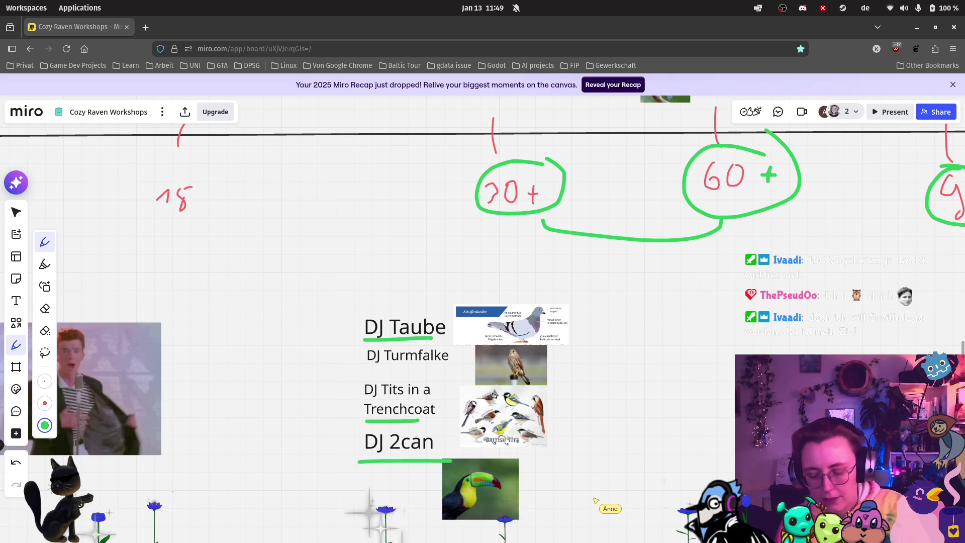
key(ctrl+z)
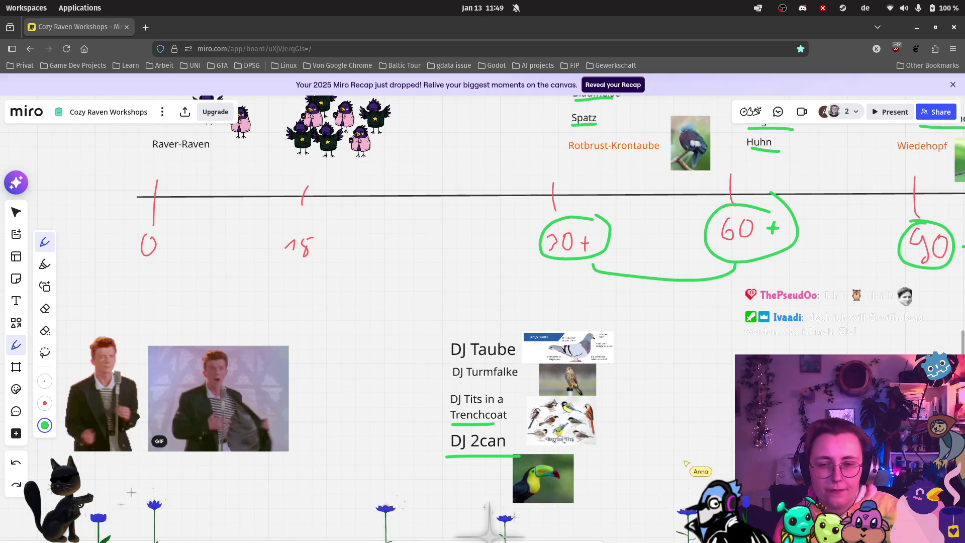
Step: Zoom out and pan to bring the 1.0 Release plan board into view
scroll(520, 409, down, 1)
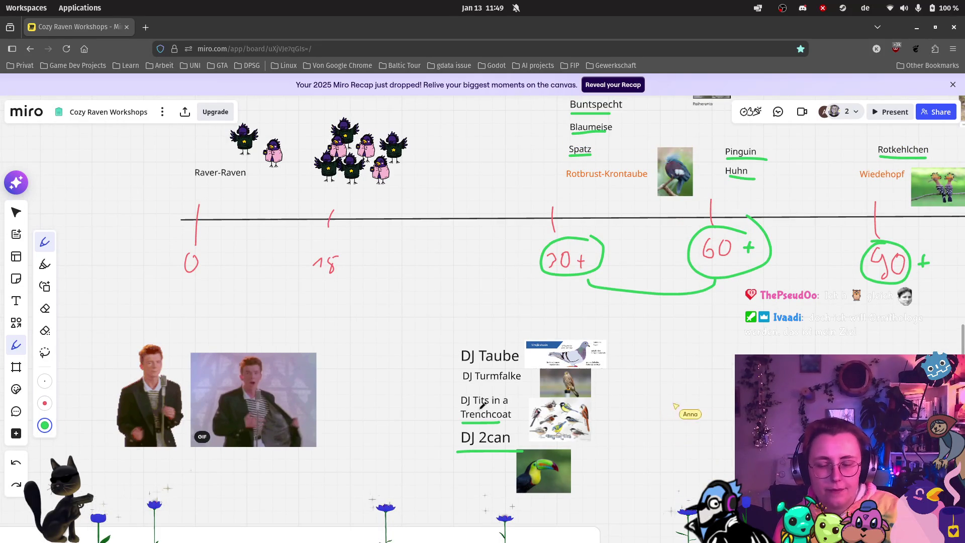
scroll(481, 405, down, 1)
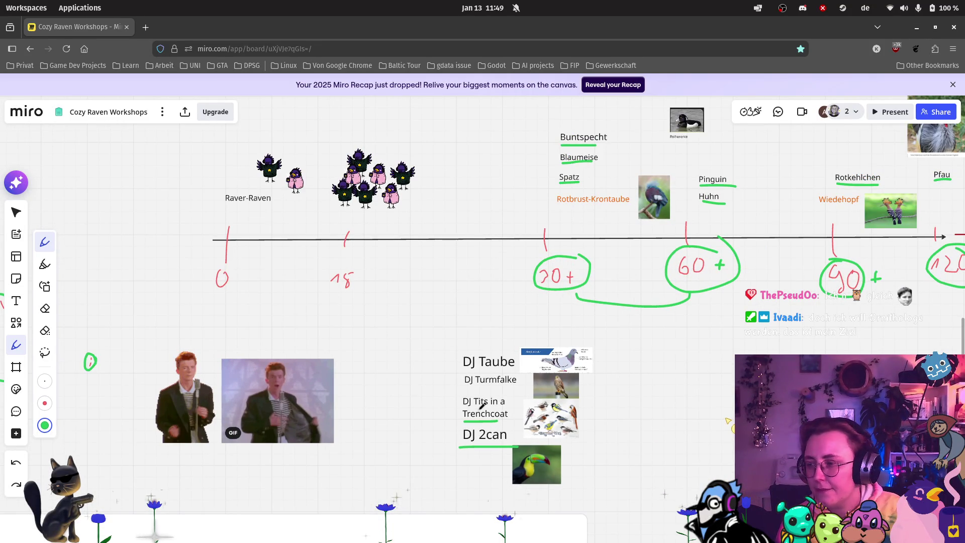
scroll(481, 405, down, 1)
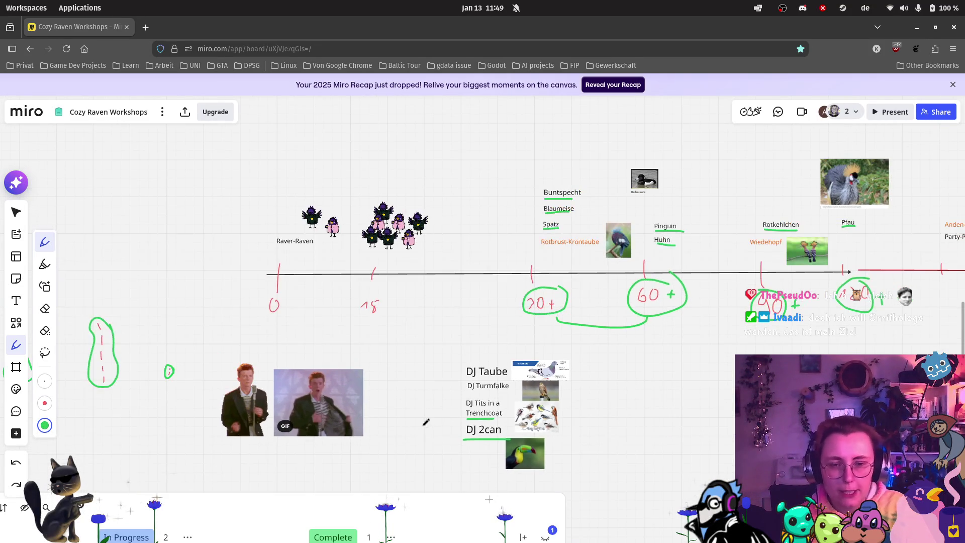
scroll(375, 419, down, 1)
mouse_move(374, 418)
mouse_down()
mouse_move(356, 386)
mouse_move(467, 286)
mouse_up()
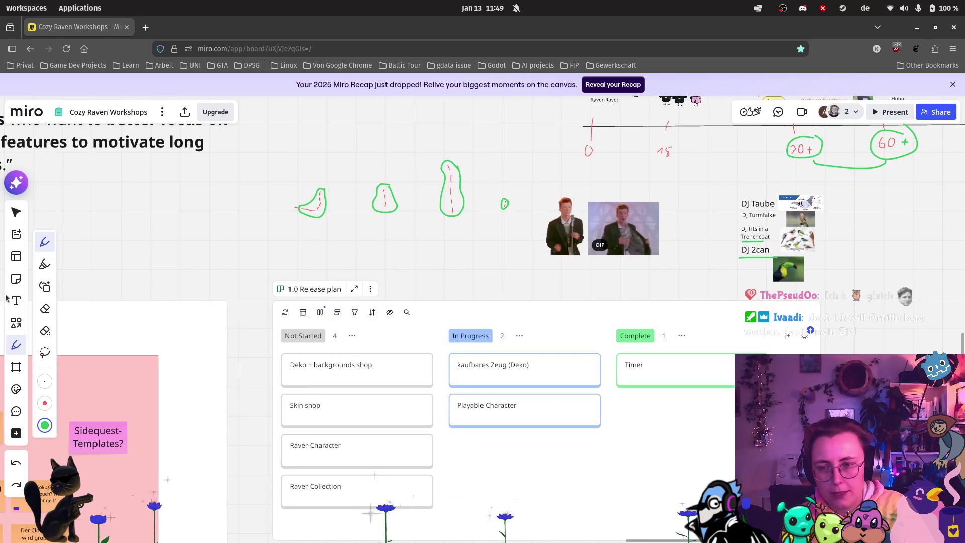
click(14, 213)
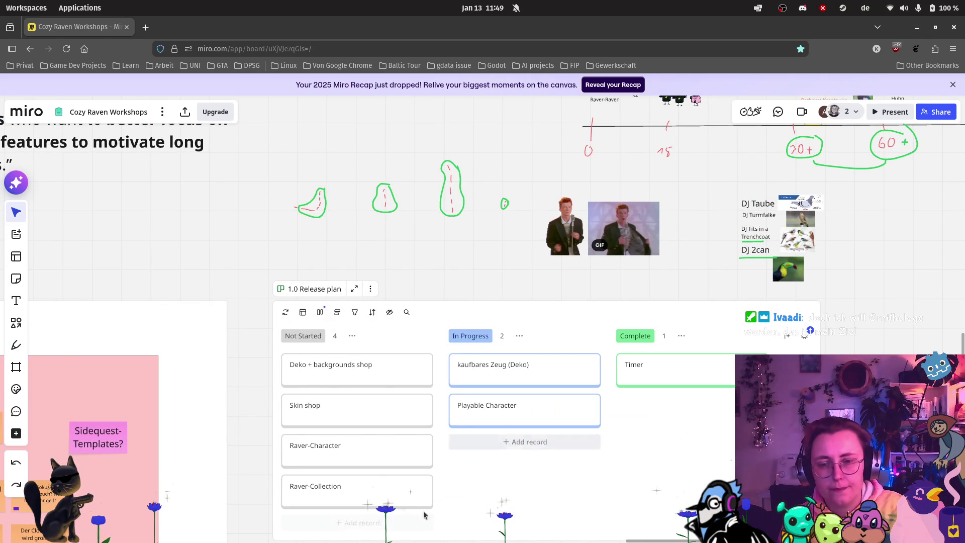
scroll(332, 480, up, 3)
scroll(322, 446, up, 2)
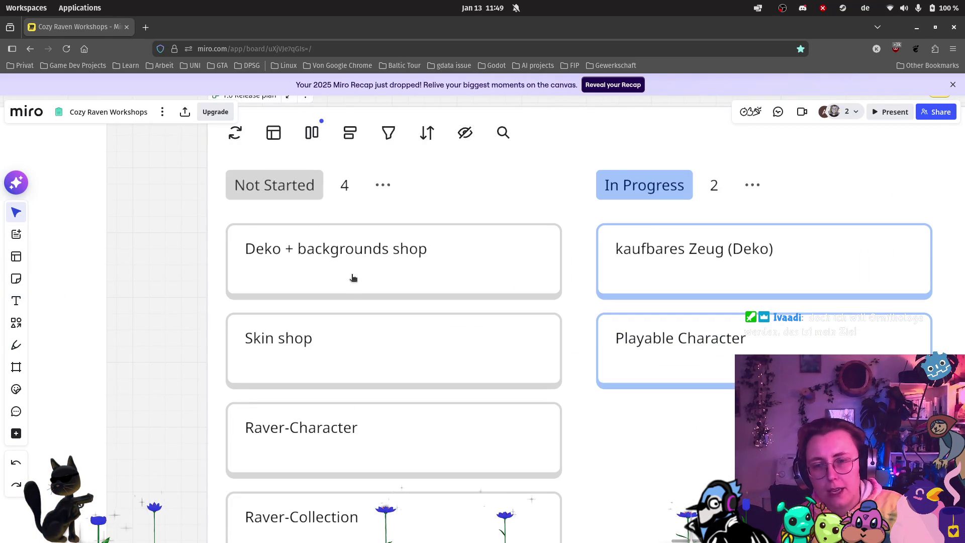
click(482, 275)
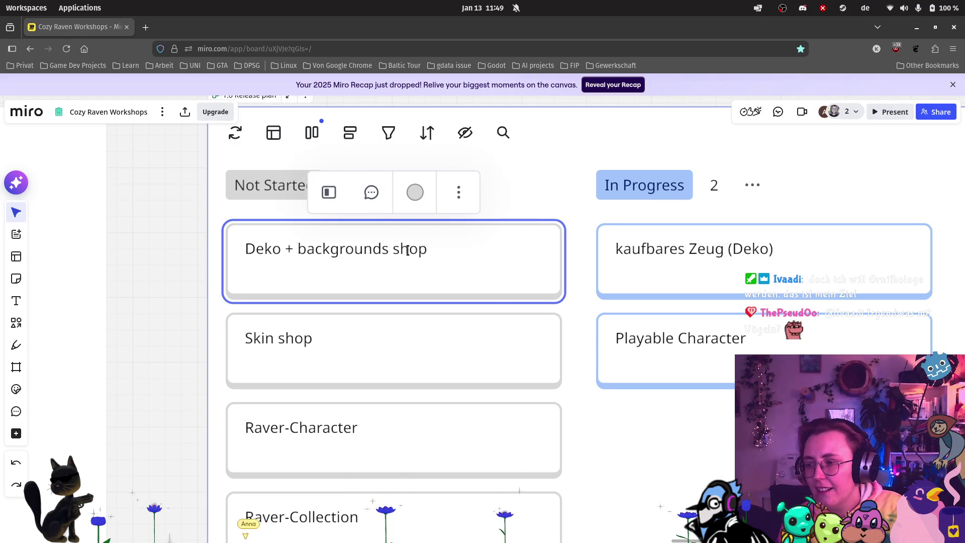
click(408, 195)
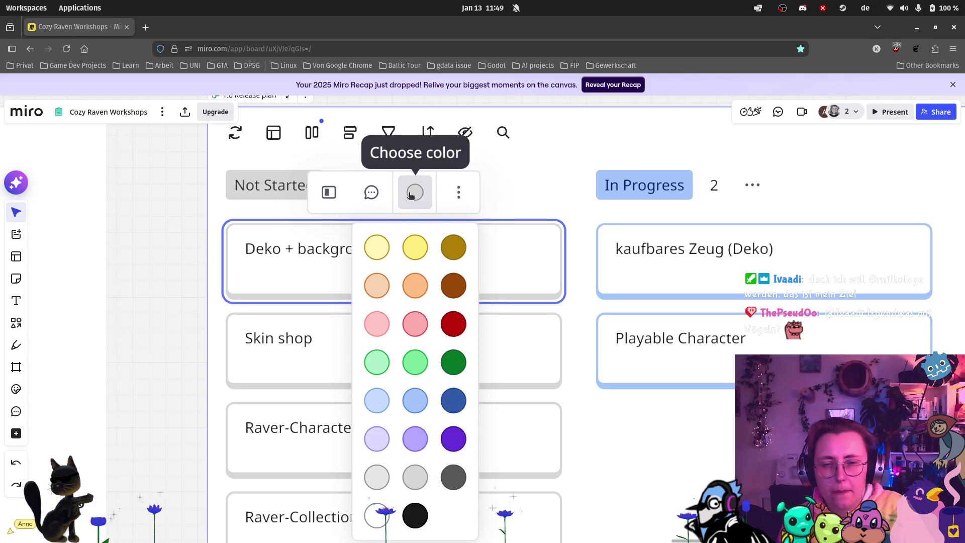
click(412, 190)
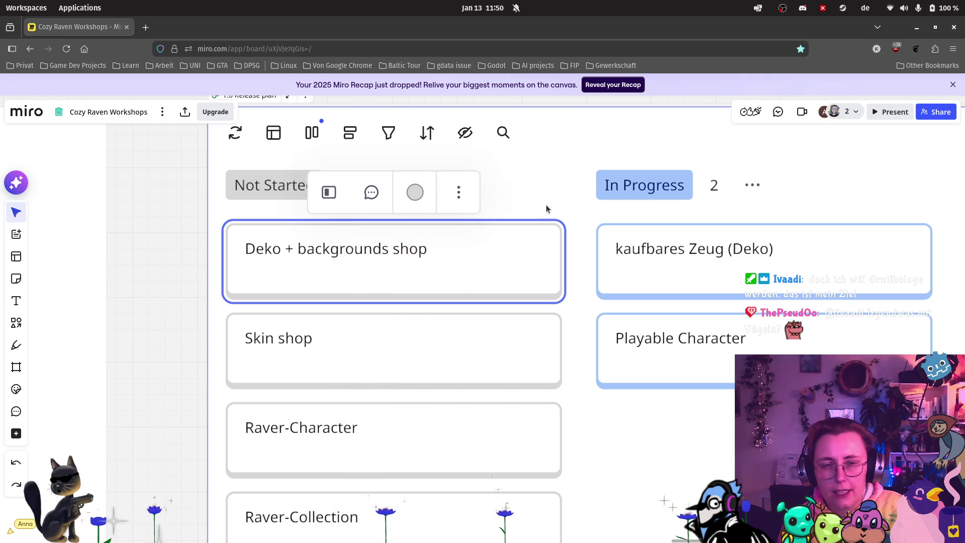
scroll(544, 204, down, 3)
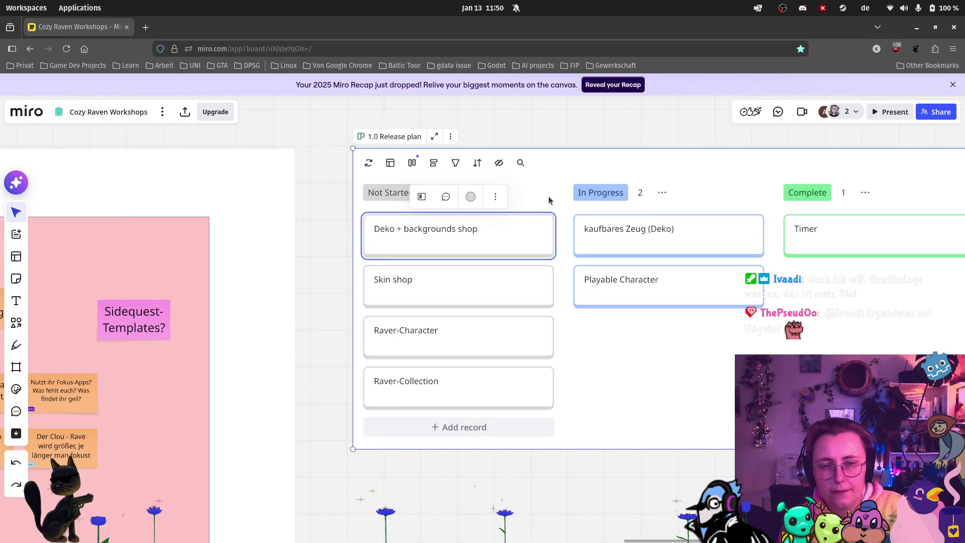
mouse_move(694, 293)
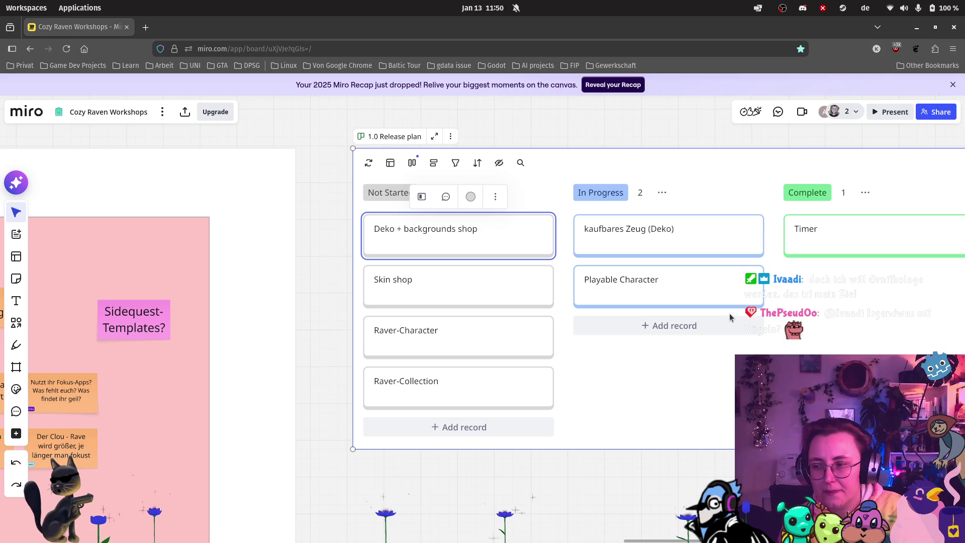
scroll(548, 276, up, 5)
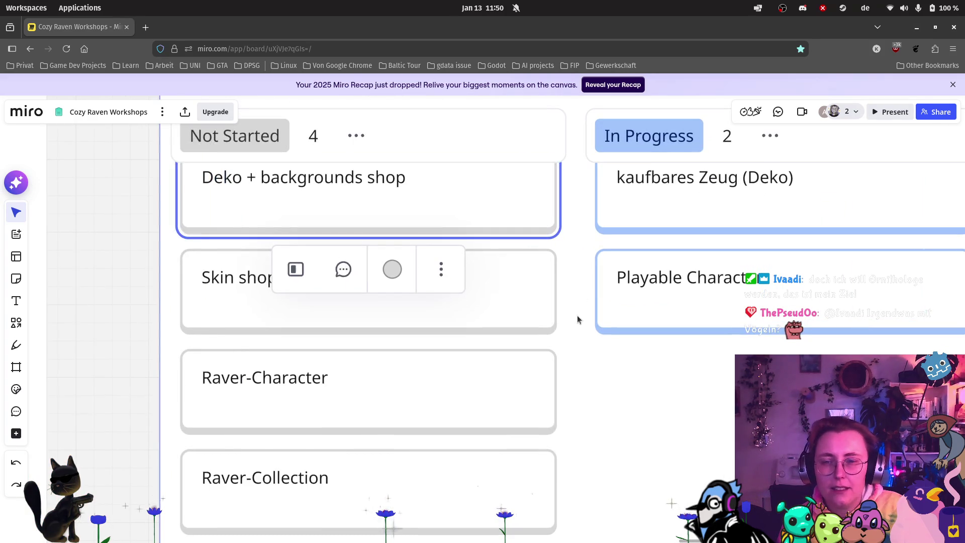
scroll(577, 315, down, 3)
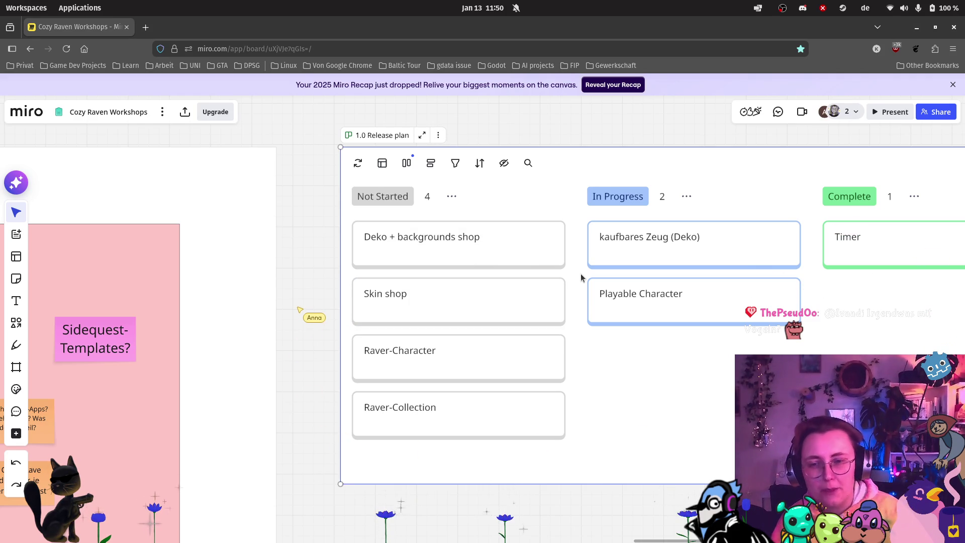
mouse_move(586, 363)
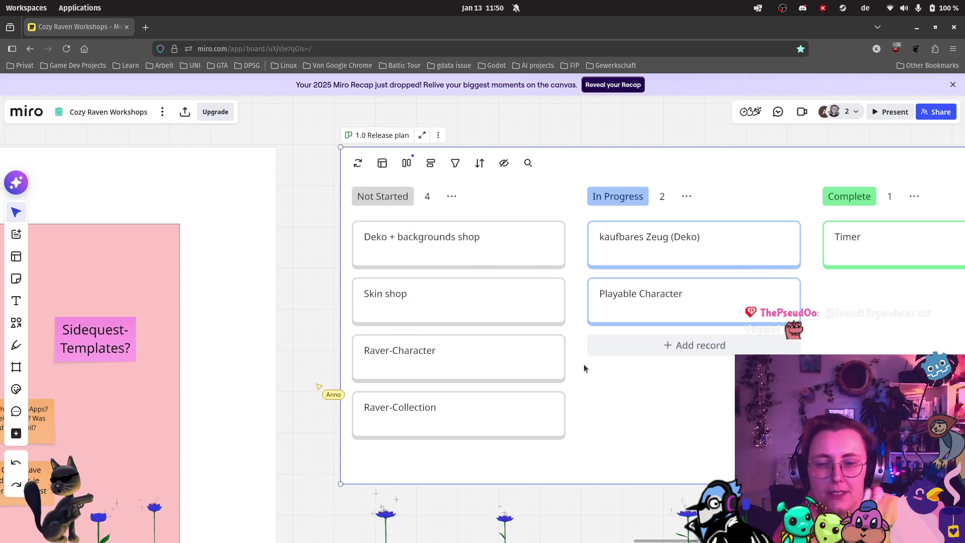
Step: Open the shared pinimg lemon cartoon link in the current browser tab
mouse_move(556, 326)
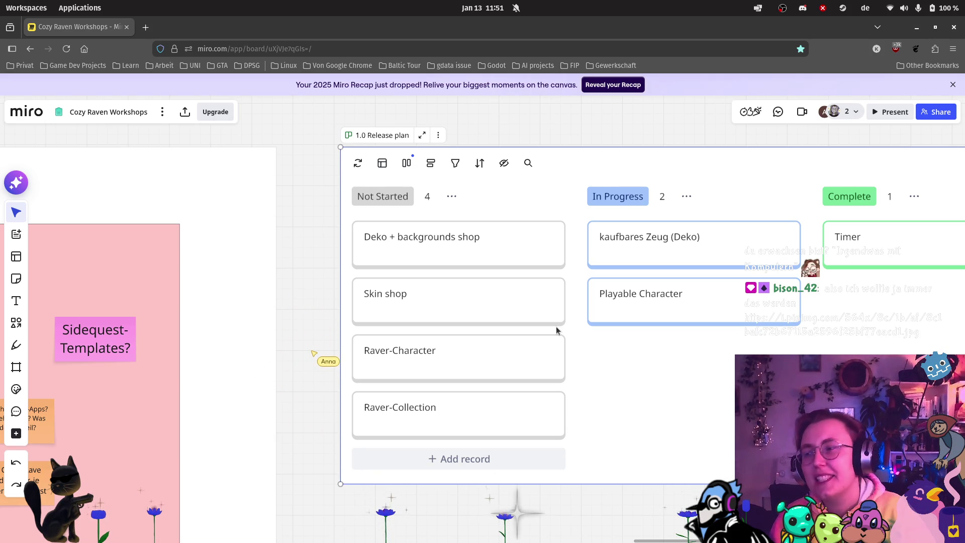
mouse_move(2, 310)
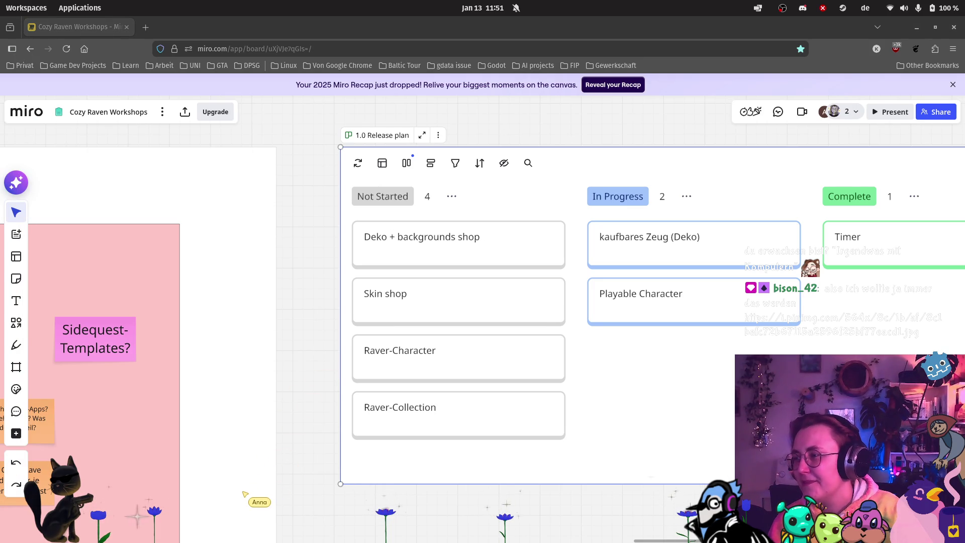
mouse_move(3, 65)
mouse_down()
mouse_move(297, 30)
mouse_move(270, 24)
mouse_up()
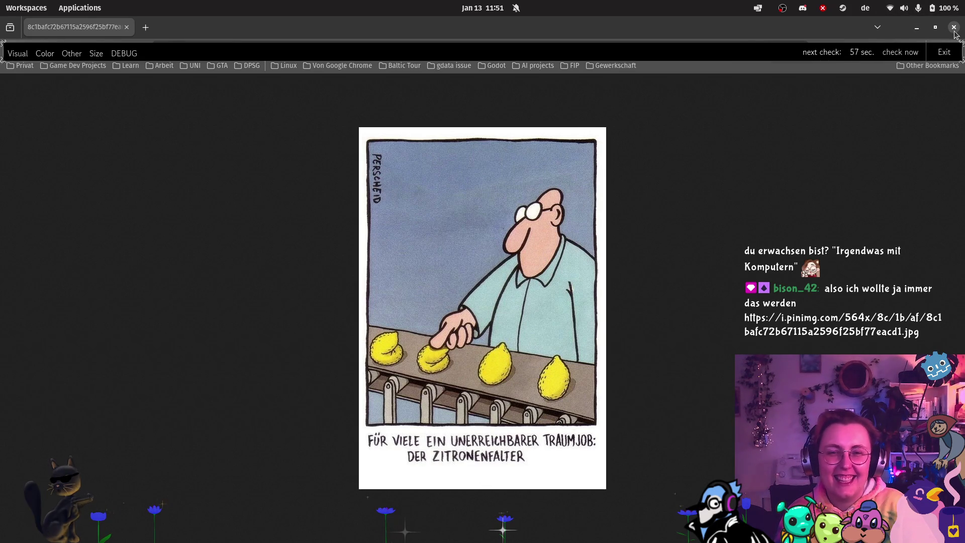
Step: Go back in Firefox to the Cozy Raven Workshops board with Alt+Left
key(alt+Left)
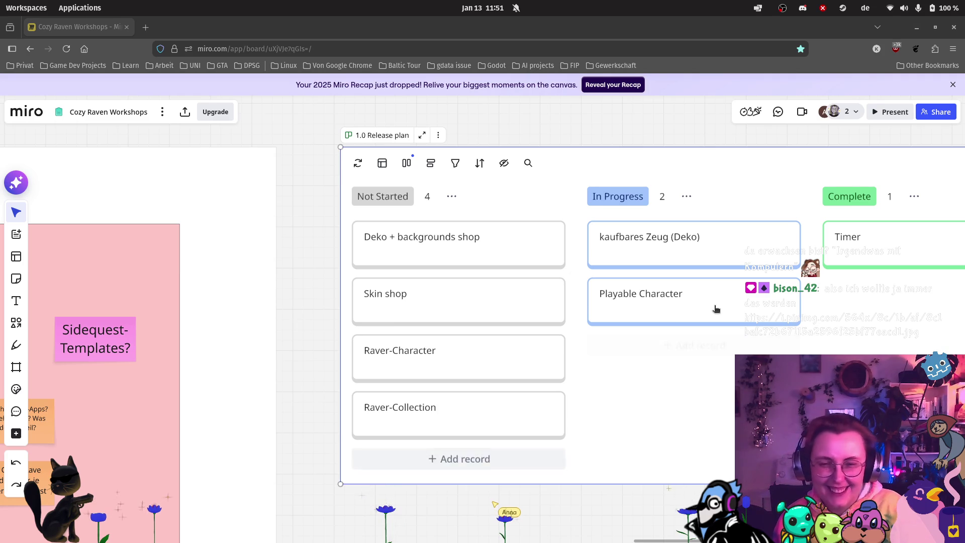
Step: Zoom out and pan so the 1.0 Release plan sits centre-right among the bird content
scroll(719, 342, down, 3)
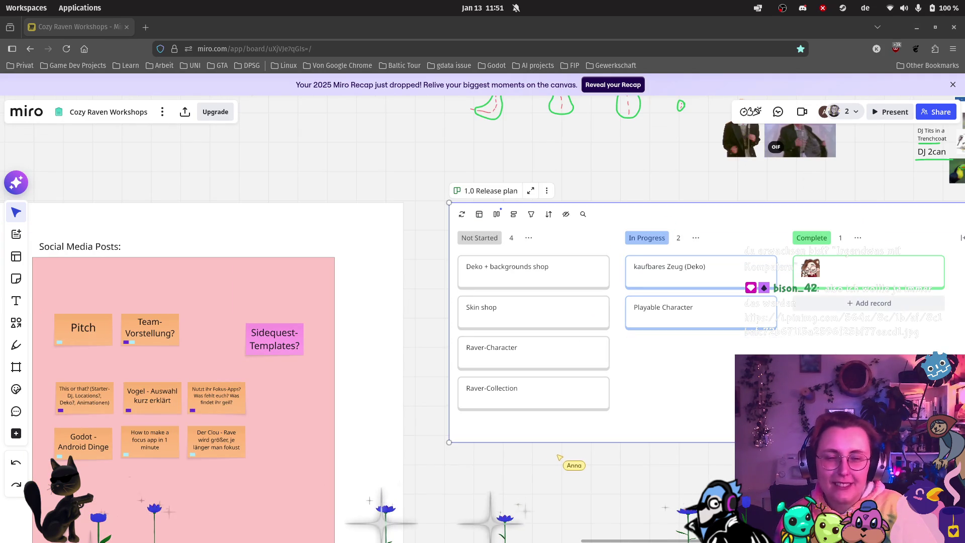
scroll(718, 342, right, 5)
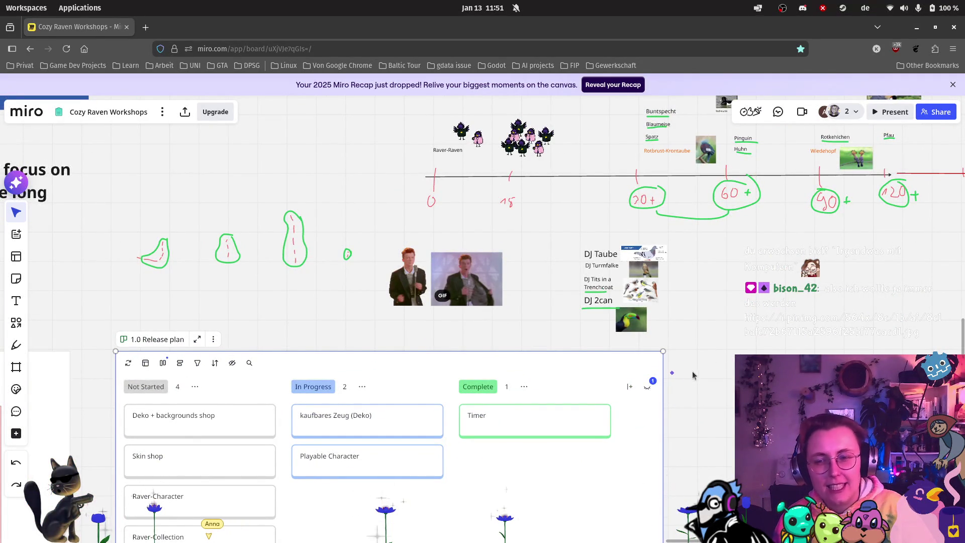
scroll(678, 382, down, 3)
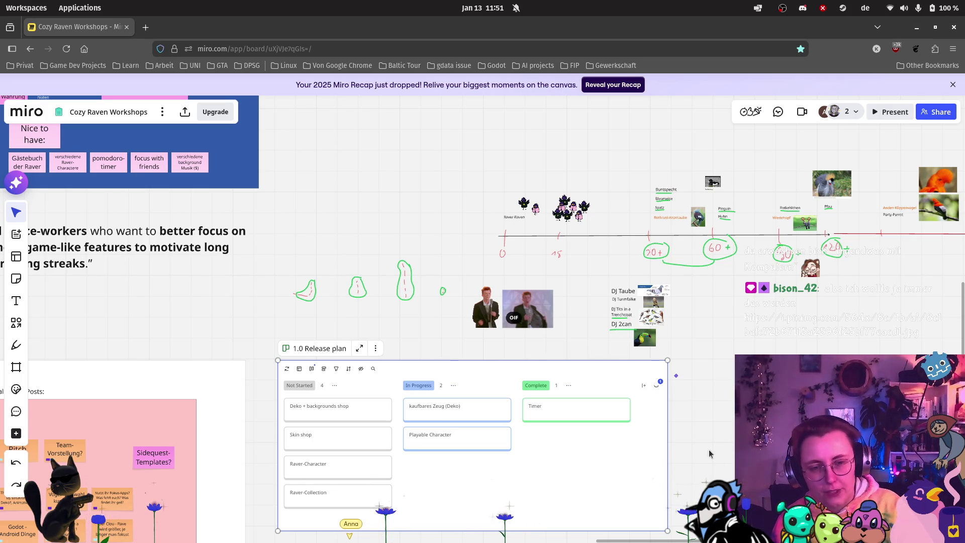
drag(712, 442, 790, 338)
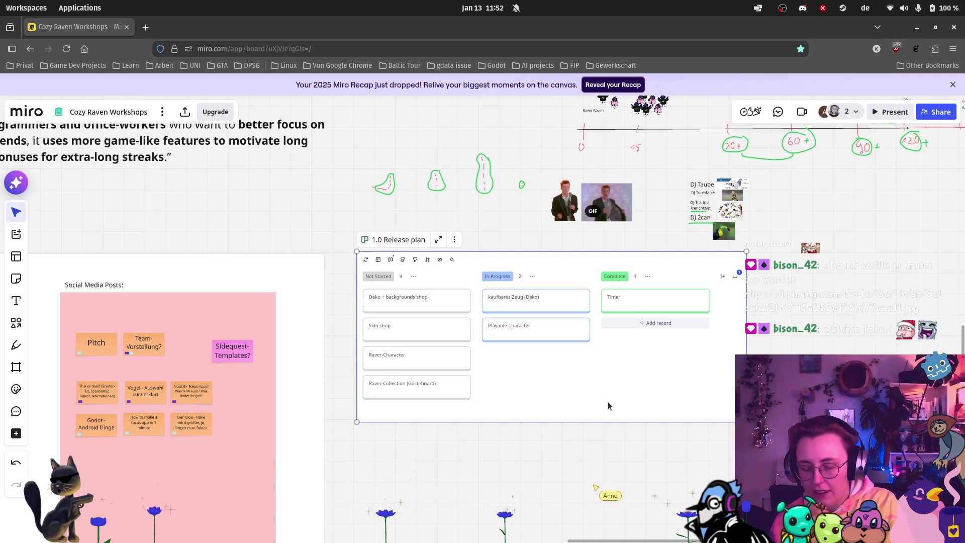
Step: Paste the copied 1.0 Release plan kanban as an independent Duplicate
key(ctrl+v)
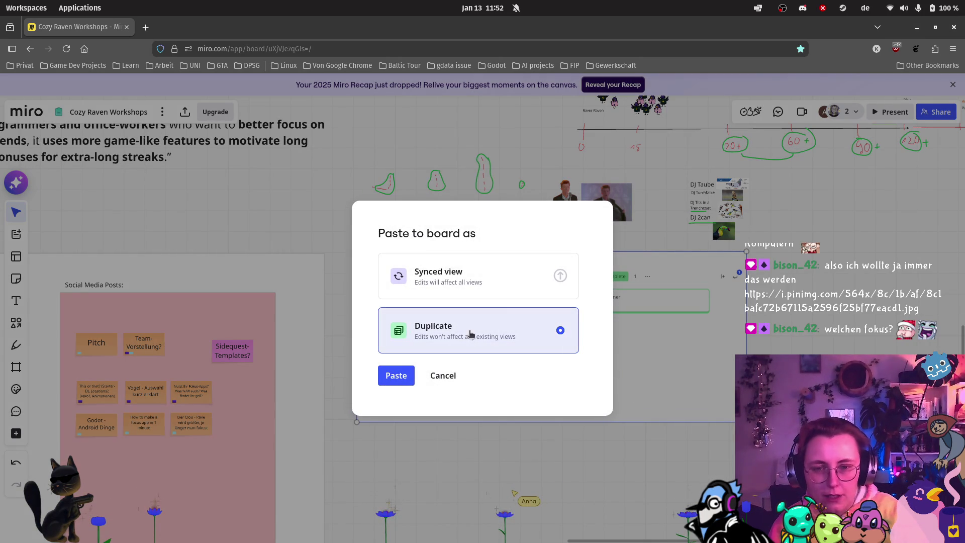
click(395, 376)
scroll(602, 396, down, 2)
Step: Select the words 'Copy of' in the pasted kanban's title
mouse_move(678, 387)
mouse_down()
mouse_move(558, 380)
mouse_move(346, 394)
mouse_up()
scroll(484, 274, up, 5)
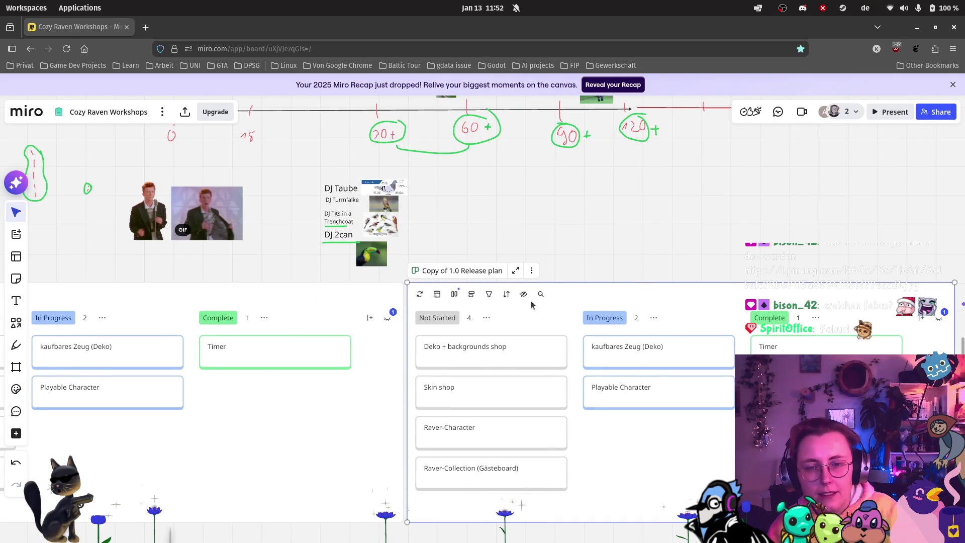
click(443, 271)
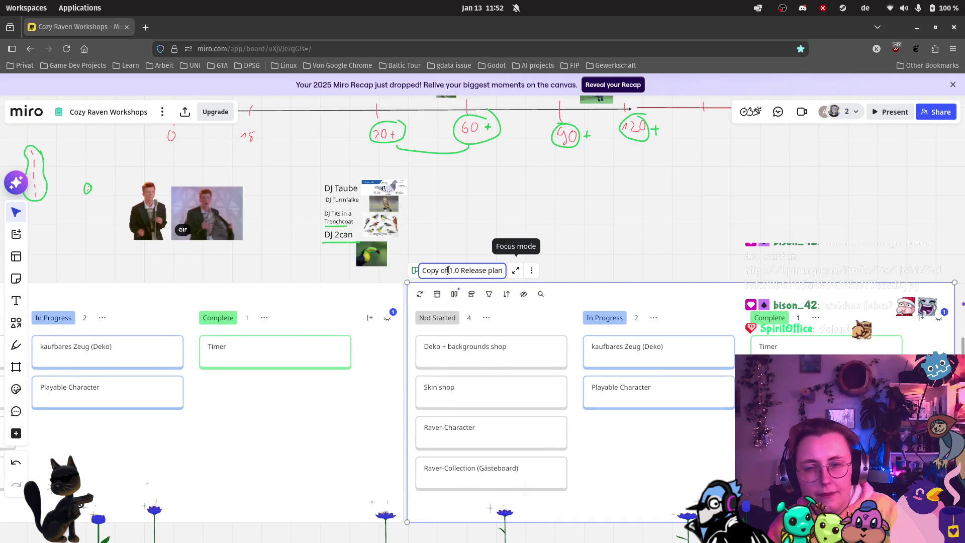
drag(449, 270, 422, 272)
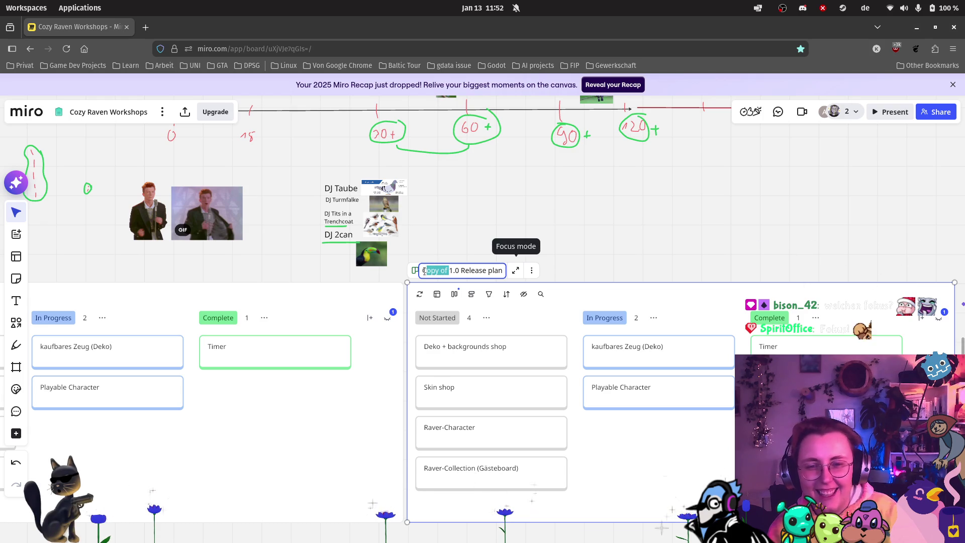
Step: Remove 'Copy of' from the duplicate's title and type 'Prototype' into the other kanban's title
key(BackSpace)
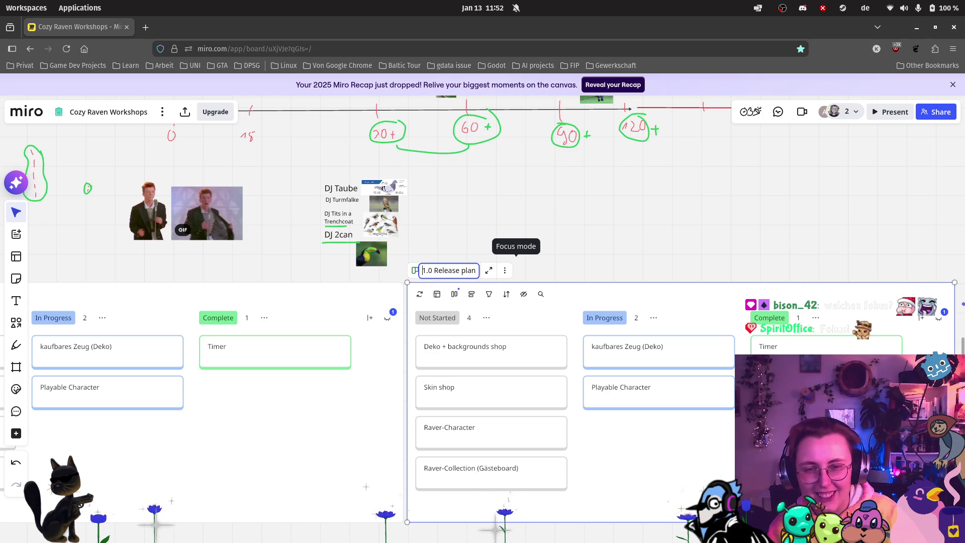
click(275, 268)
drag(276, 268, 790, 271)
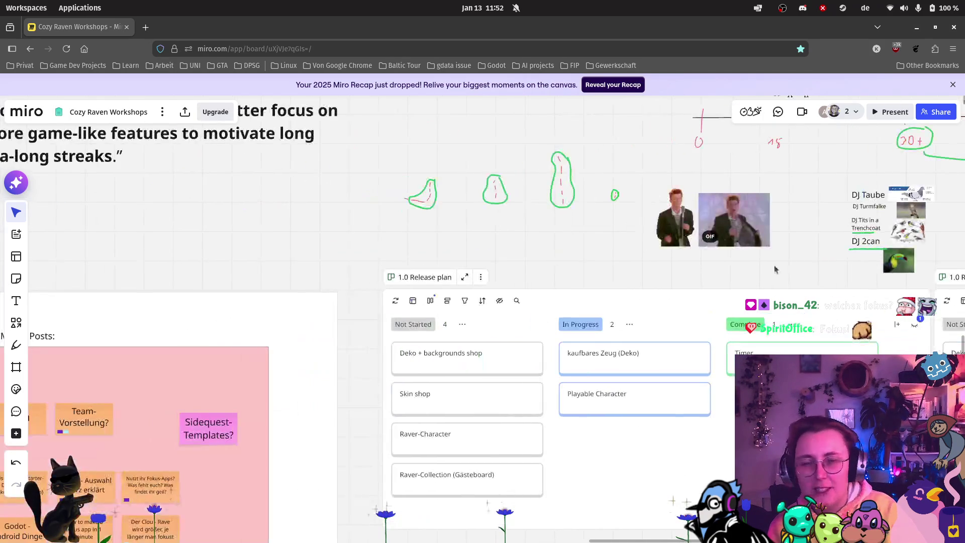
scroll(422, 296, up, 2)
double_click(405, 275)
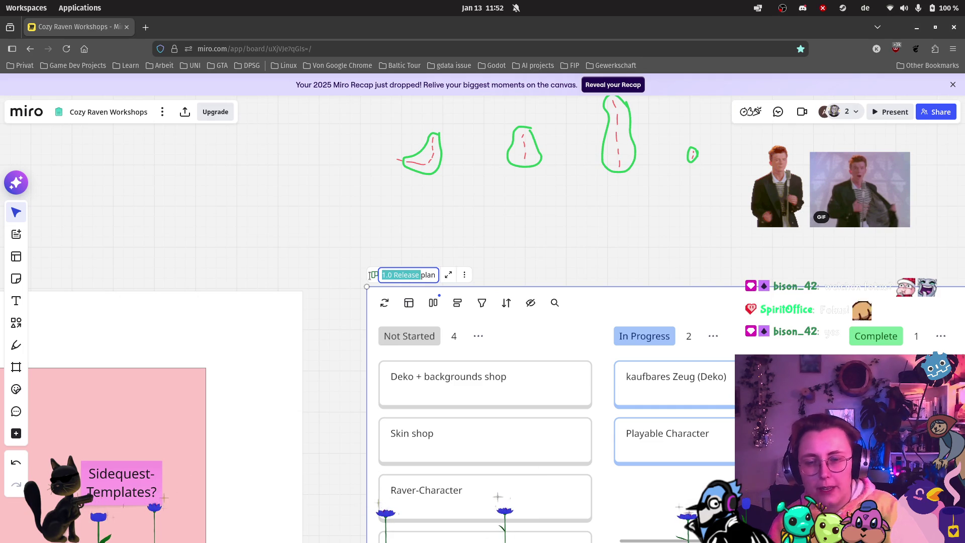
text(Pr)
text(ototype)
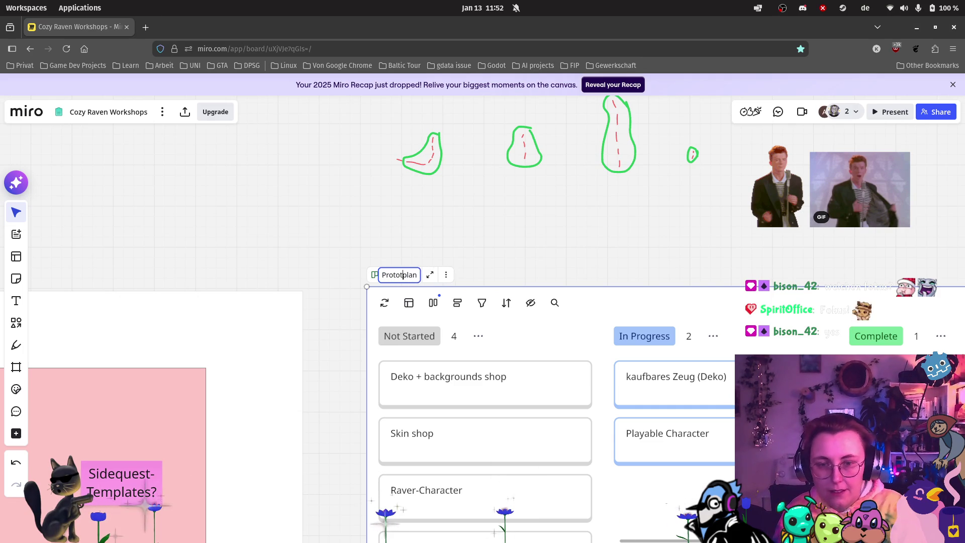
scroll(490, 416, down, 6)
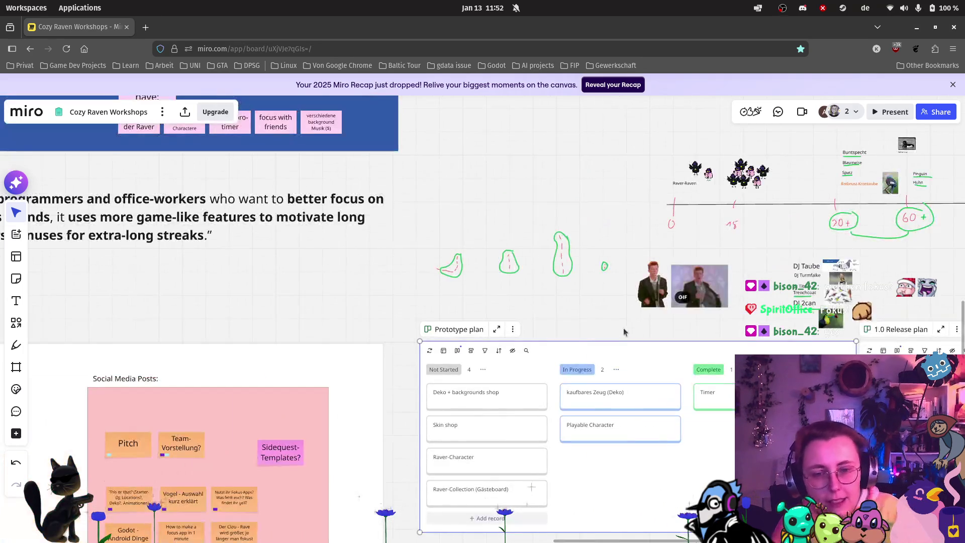
scroll(316, 278, down, 2)
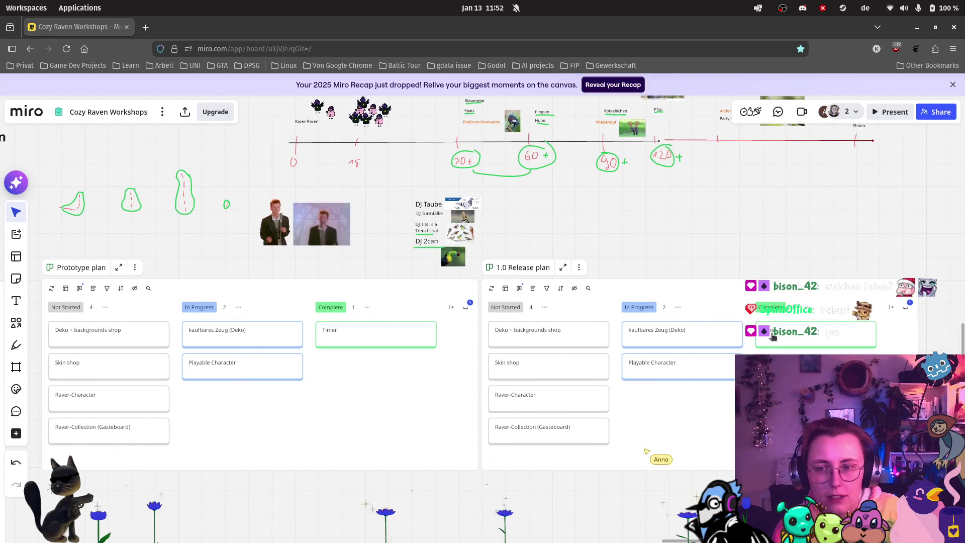
Step: Delete the 1.0 Release plan widget from its context menu, then restore it with undo
click(808, 337)
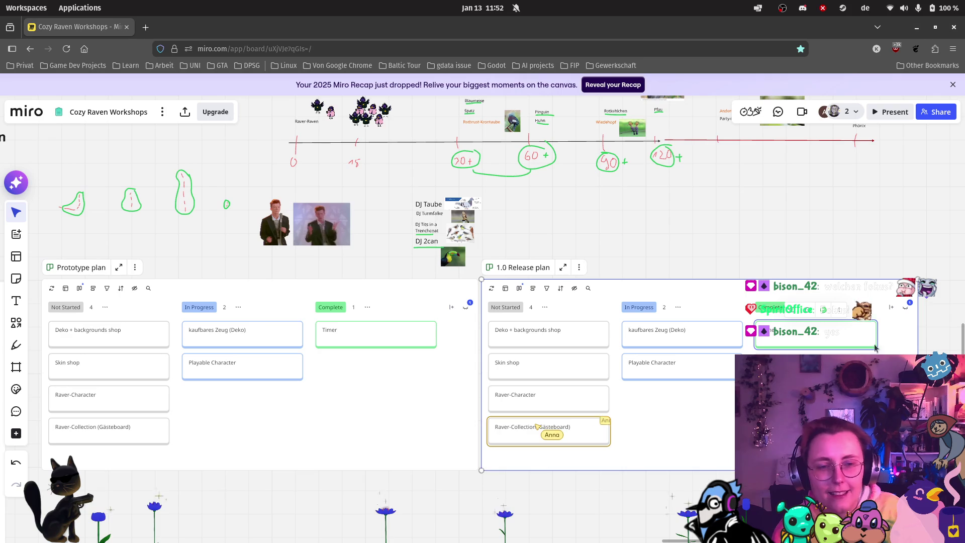
right_click(843, 340)
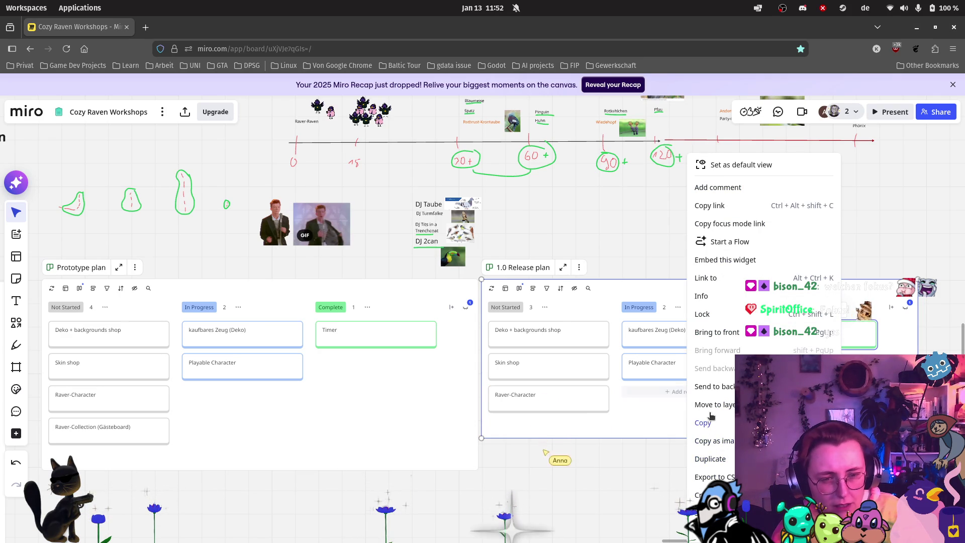
click(704, 513)
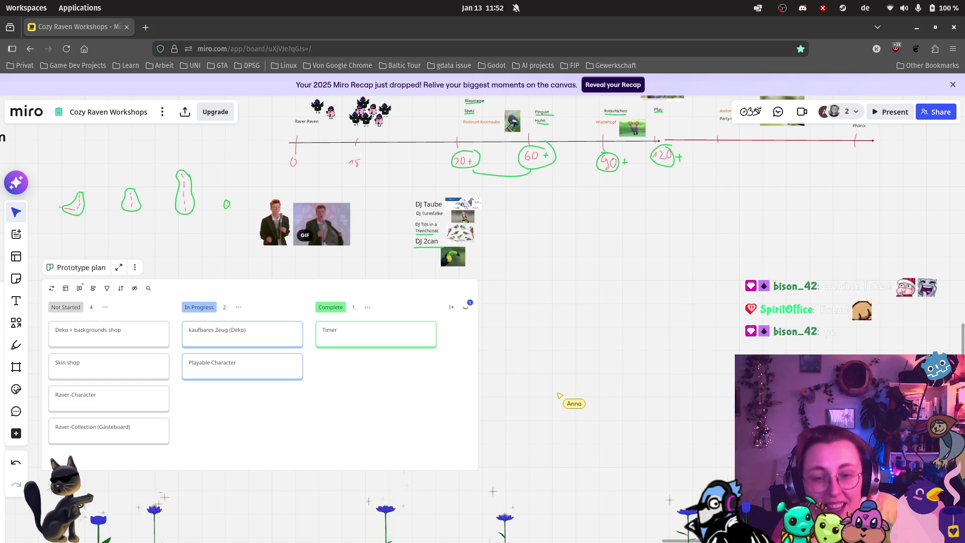
key(ctrl+z)
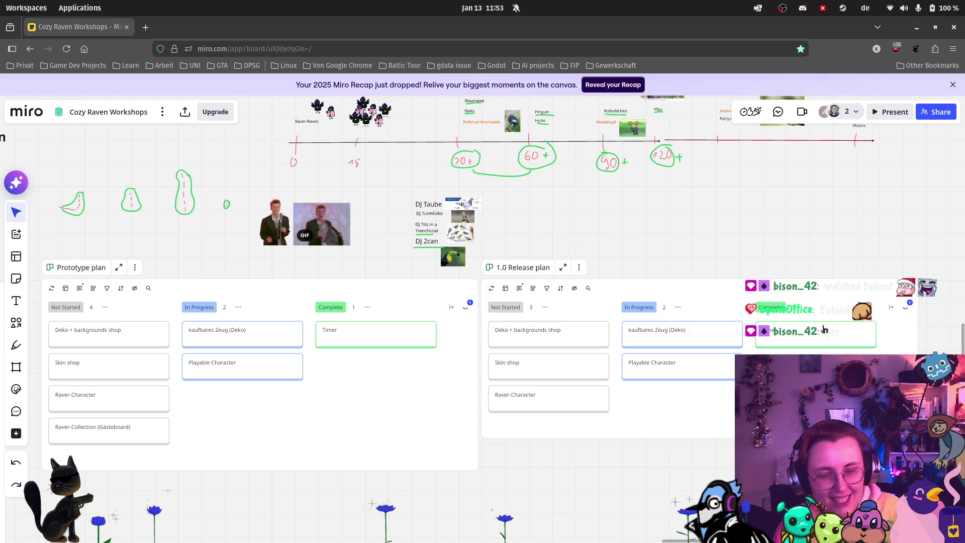
Step: Delete the Timer, kaufbares Zeug (Deko) and Playable Character cards from the Release plan
click(850, 333)
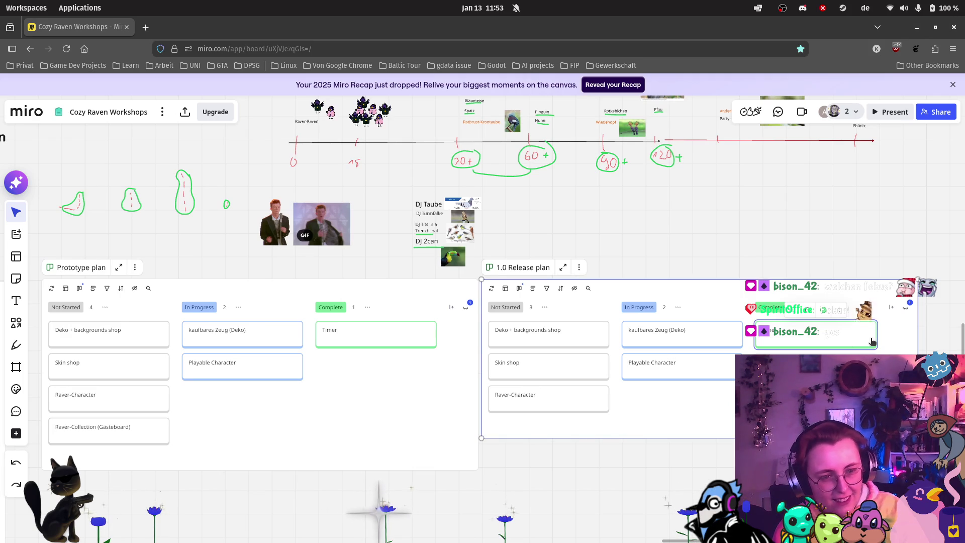
key(Delete)
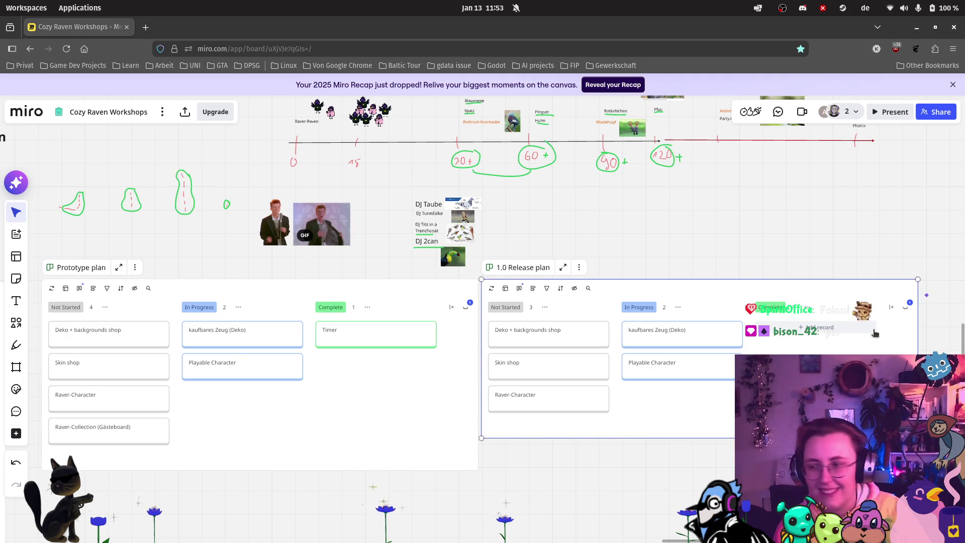
scroll(840, 332, up, 2)
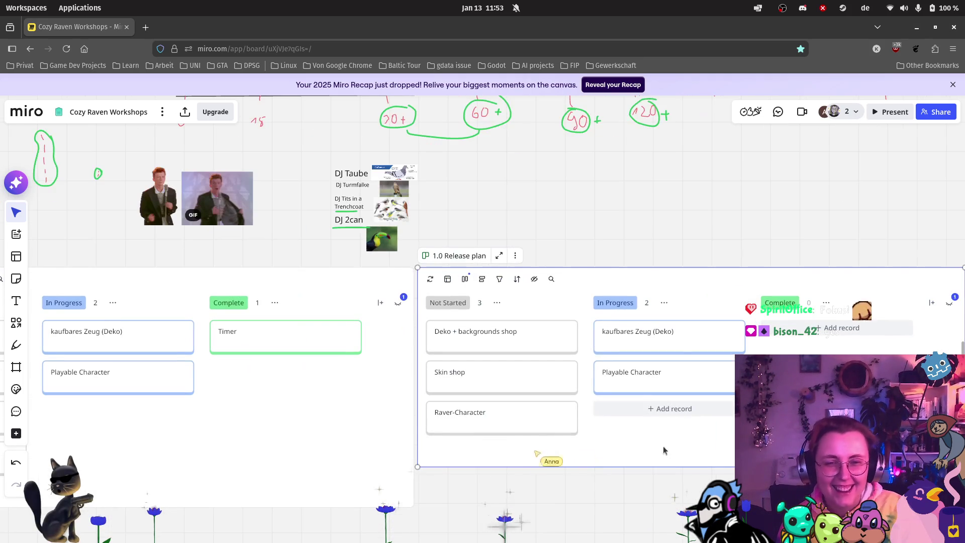
click(702, 348)
key(Delete)
click(687, 349)
key(Delete)
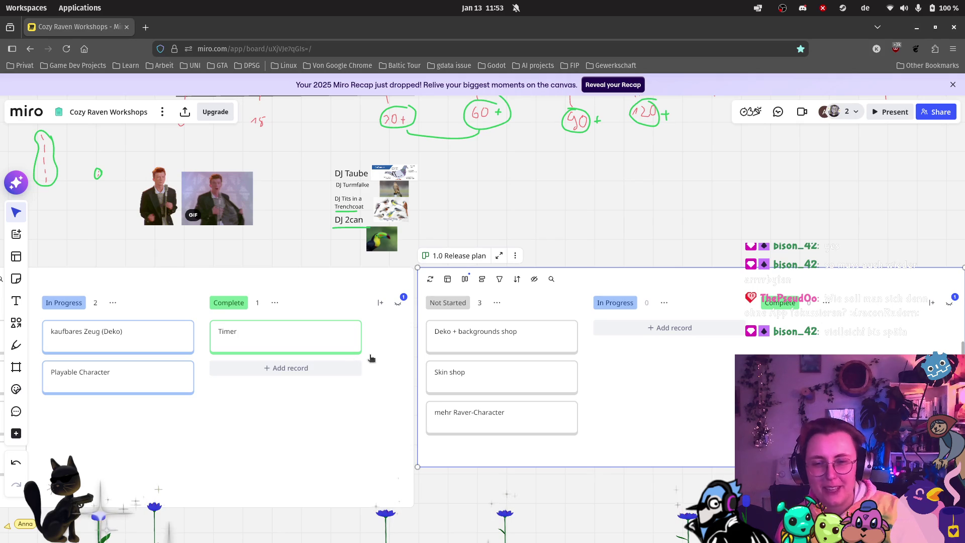
scroll(417, 347, down, 1)
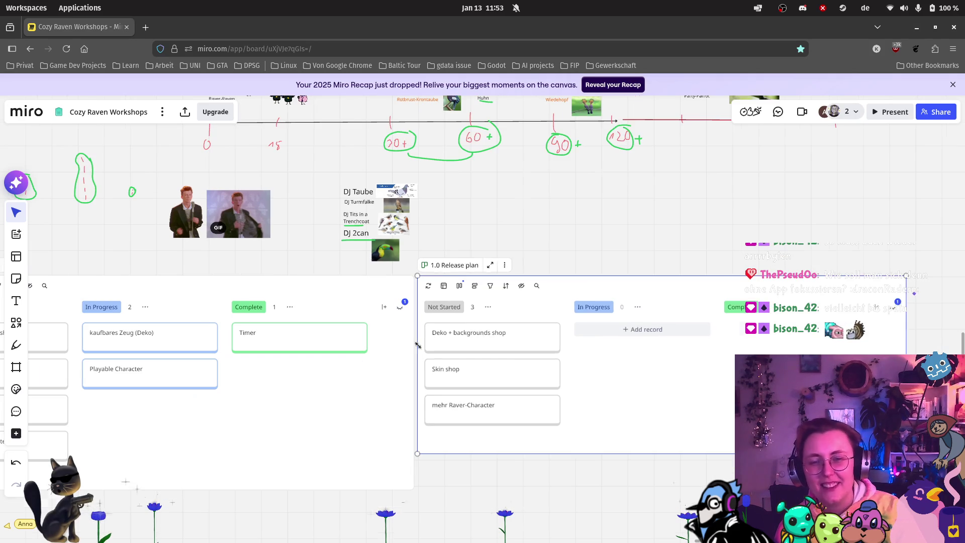
Step: Select the Skin shop card and open the 1.0 Release plan's options menu
click(520, 377)
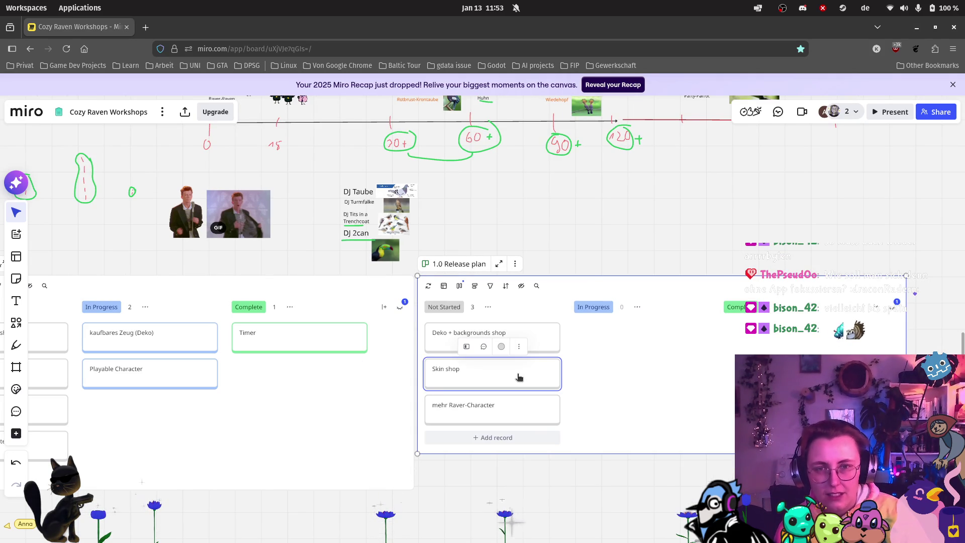
scroll(362, 370, down, 1)
scroll(198, 441, left, 5)
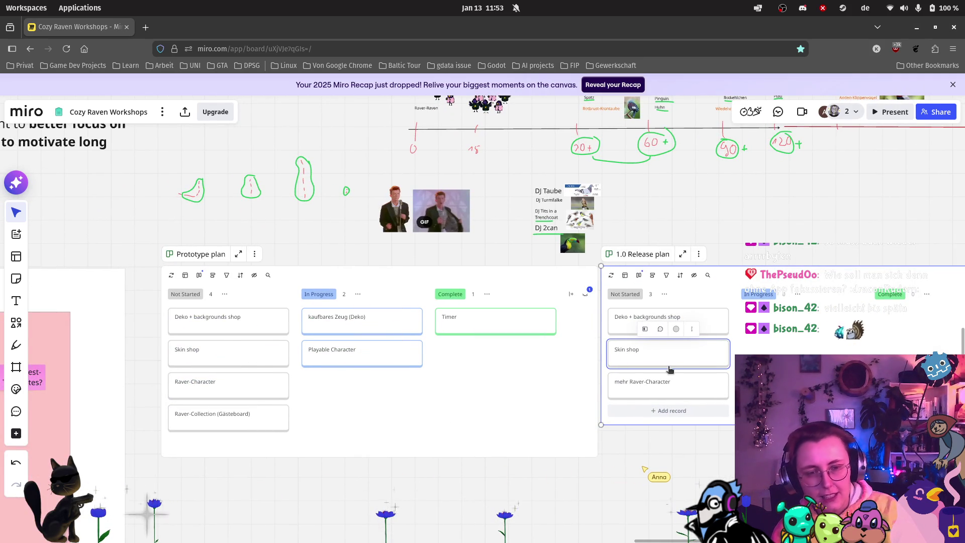
right_click(710, 361)
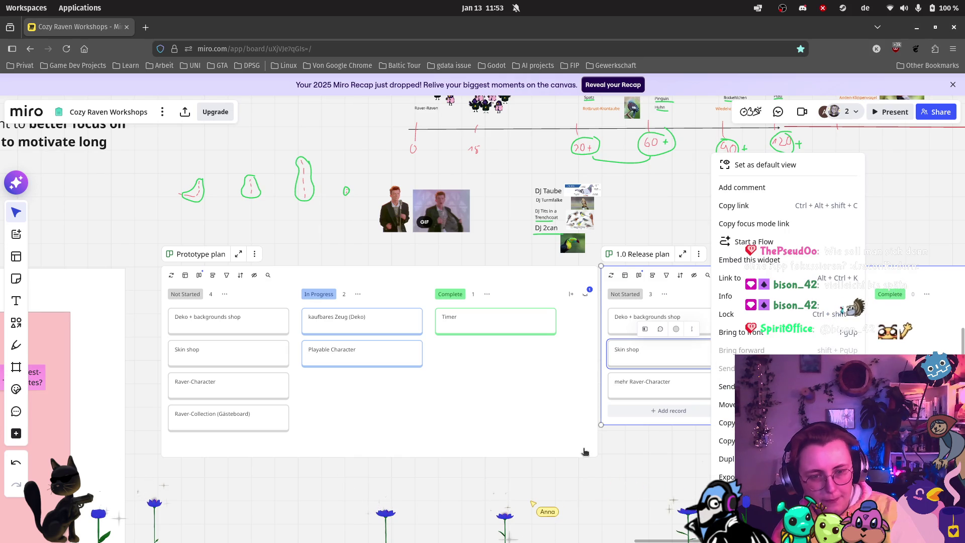
Step: Delete the Skin shop and Deko + backgrounds shop cards from the 1.0 Release plan
click(674, 355)
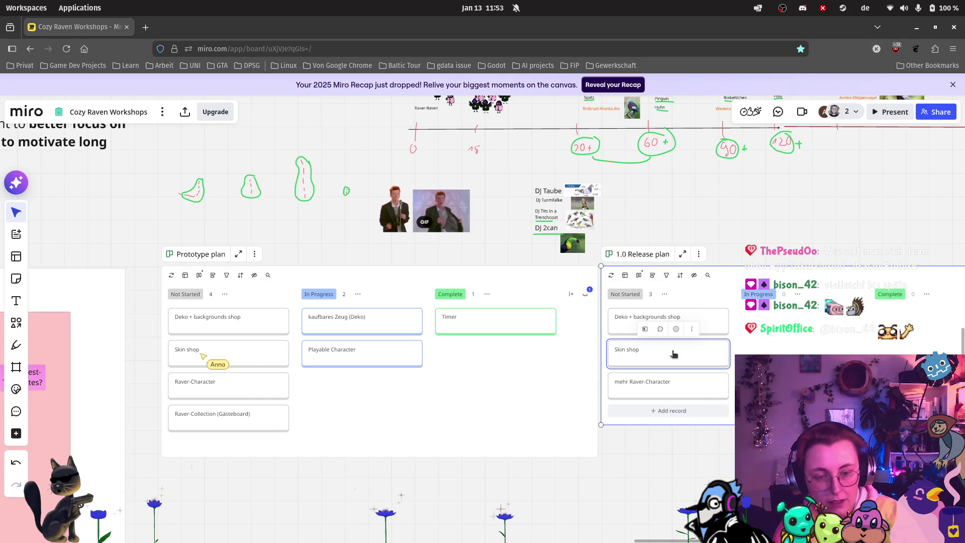
key(Delete)
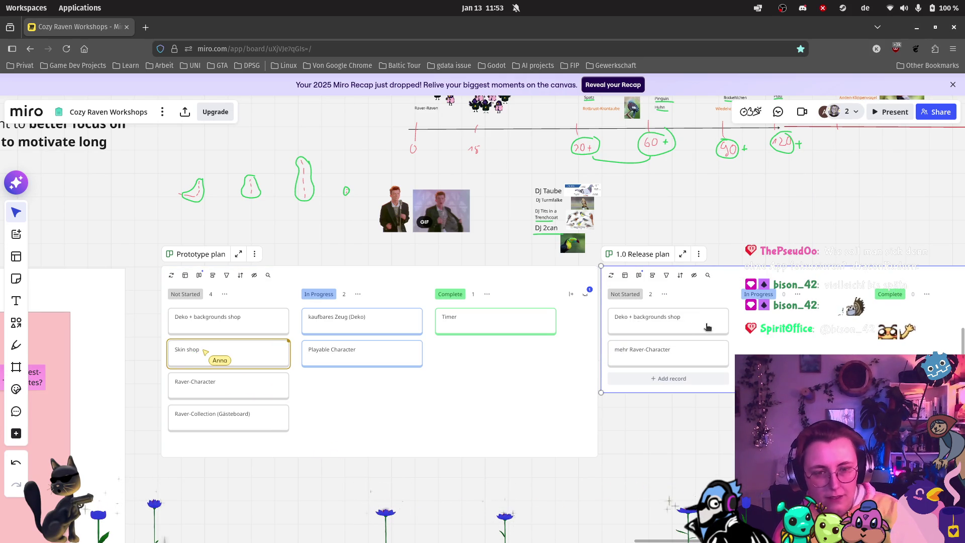
click(708, 326)
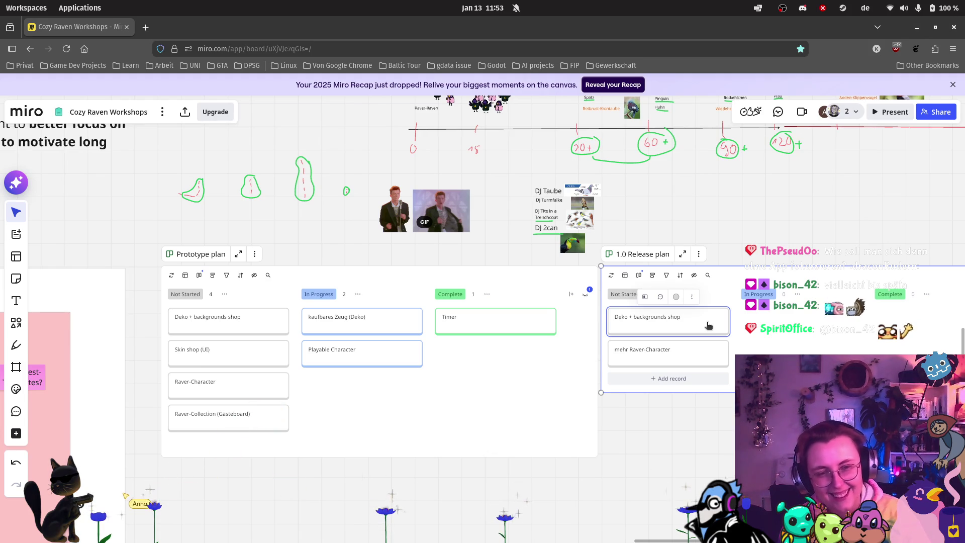
key(Delete)
scroll(252, 420, up, 5)
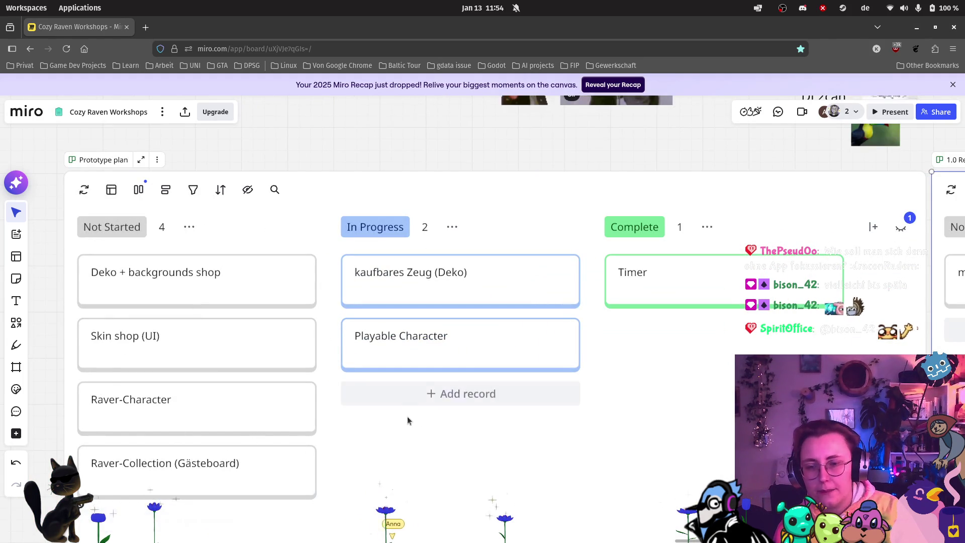
Step: Select the Raver-Character card in the Prototype plan
scroll(405, 418, down, 4)
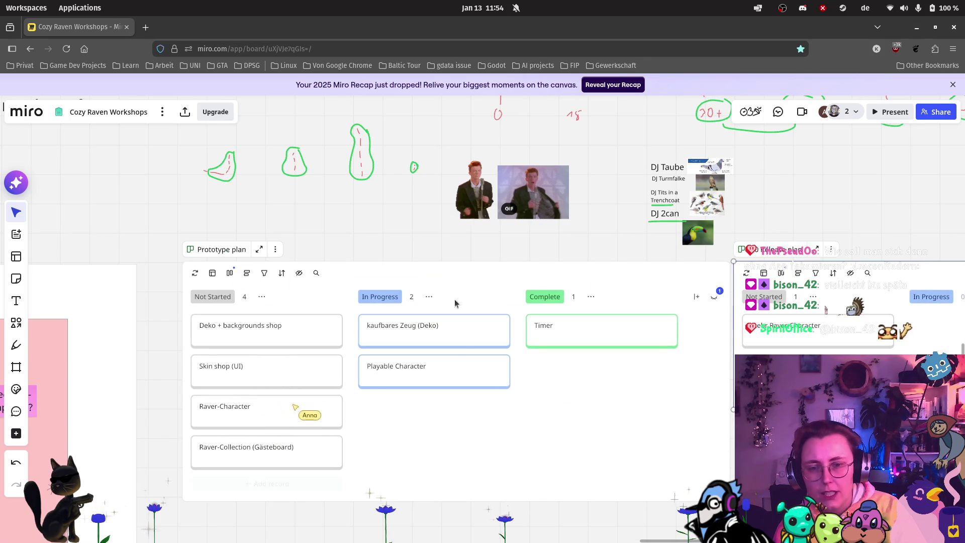
click(279, 410)
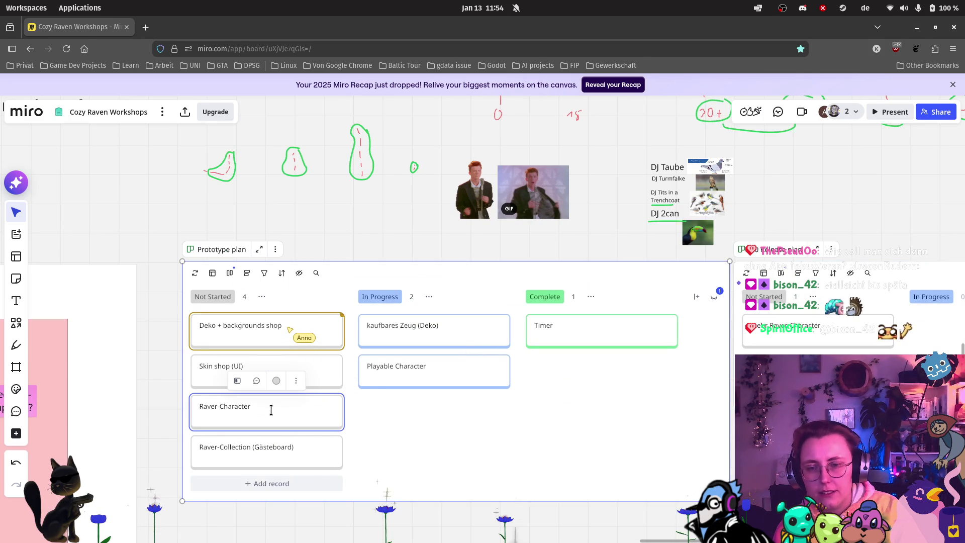
scroll(410, 227, down, 2)
scroll(635, 146, up, 3)
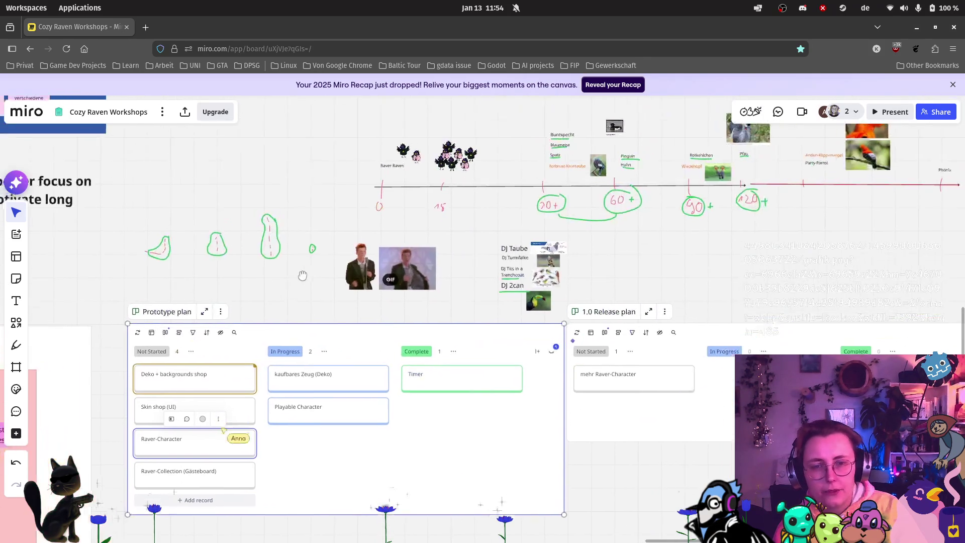
scroll(565, 147, up, 3)
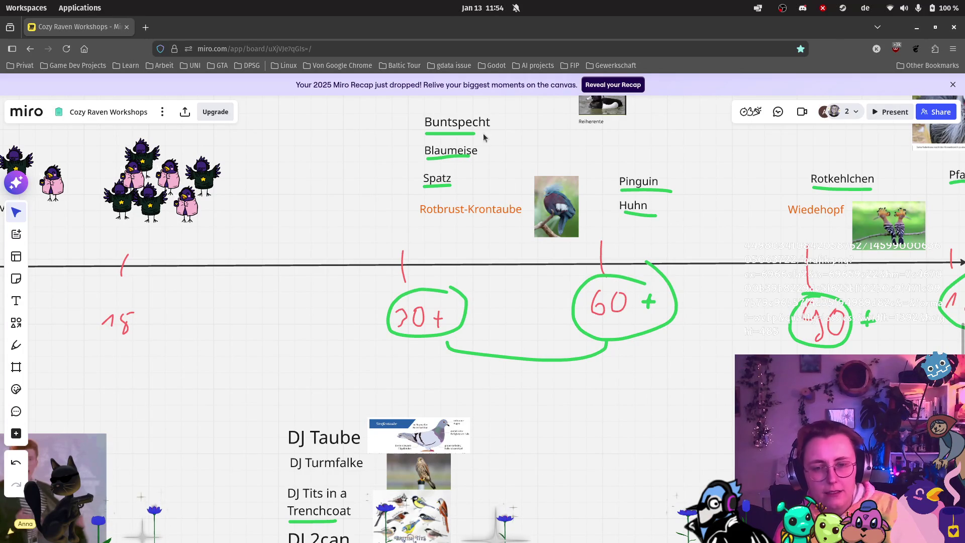
scroll(644, 168, down, 3)
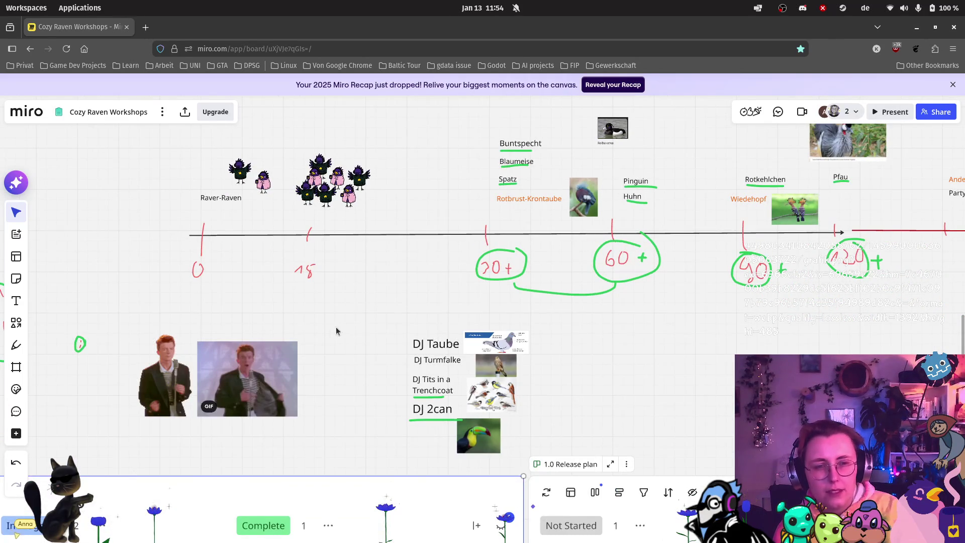
scroll(331, 331, down, 3)
scroll(362, 371, up, 3)
click(362, 371)
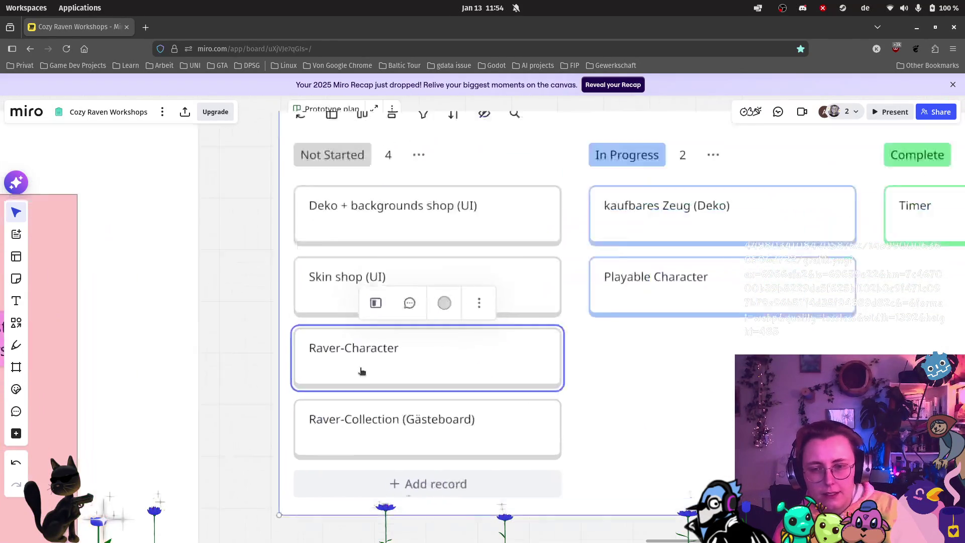
scroll(362, 371, up, 2)
Step: Add '1 weiterer' before the card title and ':' after it
click(381, 342)
text(1 weiterer)
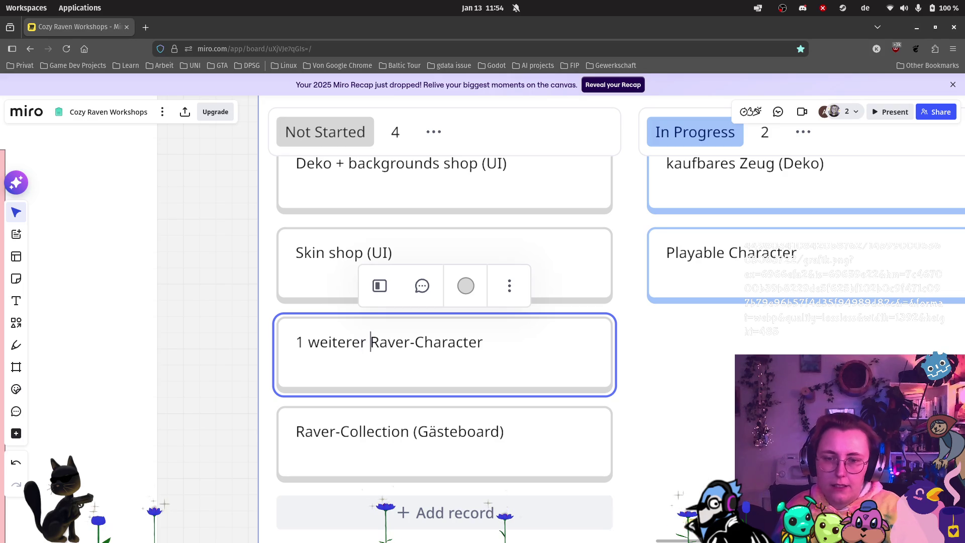
click(556, 340)
text(:)
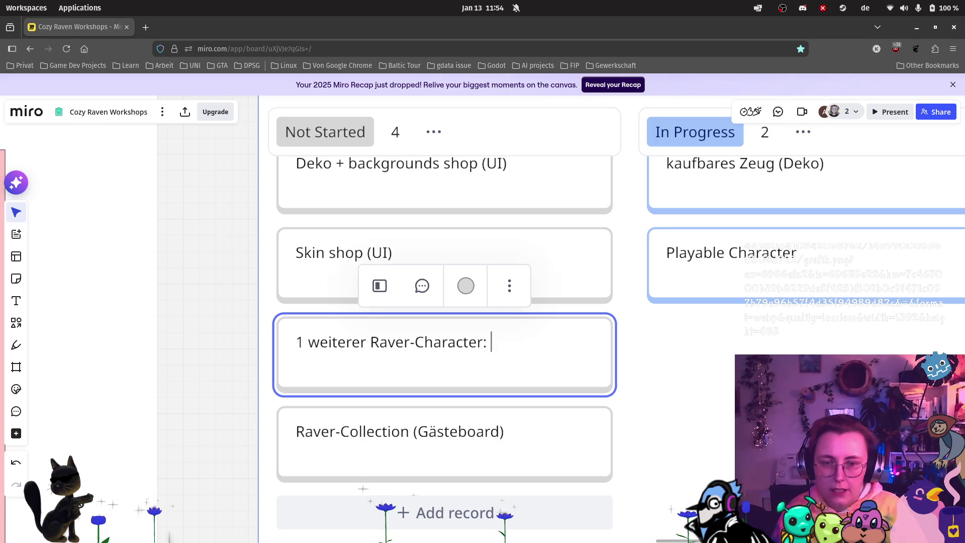
scroll(648, 334, down, 10)
scroll(746, 212, up, 2)
drag(705, 176, 494, 291)
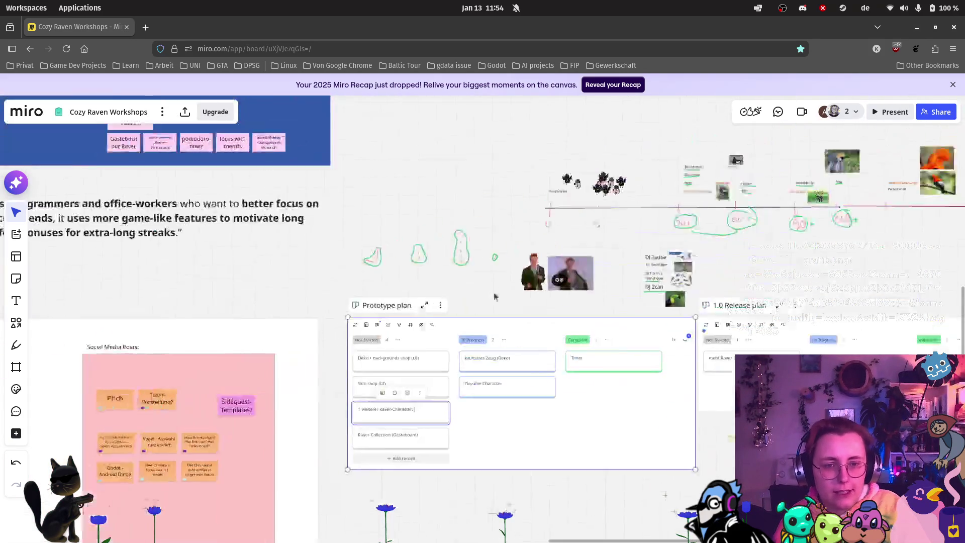
Step: Pan along the bird timeline with Buntspecht, Blaumeise and Spatz, then open a new browser tab
scroll(752, 220, up, 5)
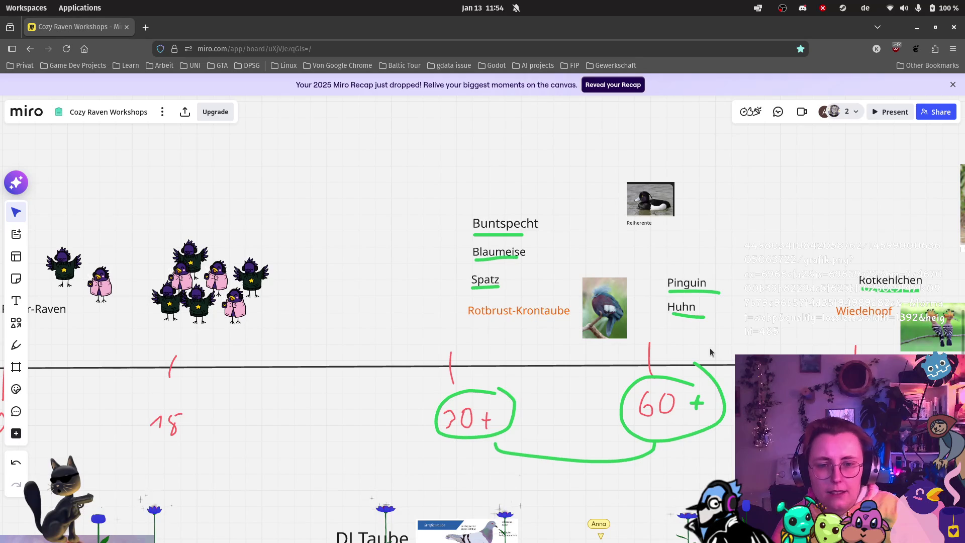
scroll(768, 395, down, 2)
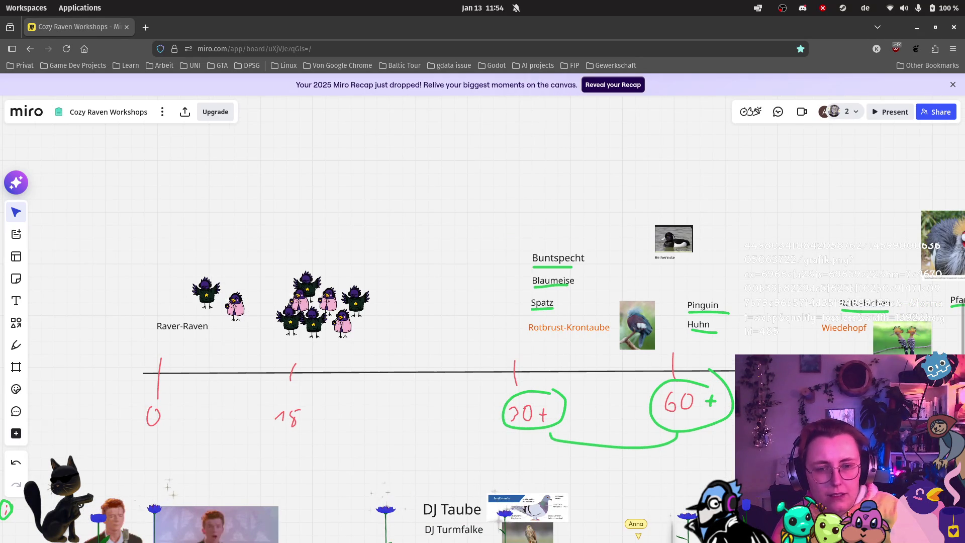
mouse_move(791, 352)
mouse_down()
mouse_move(702, 351)
mouse_move(612, 371)
mouse_up()
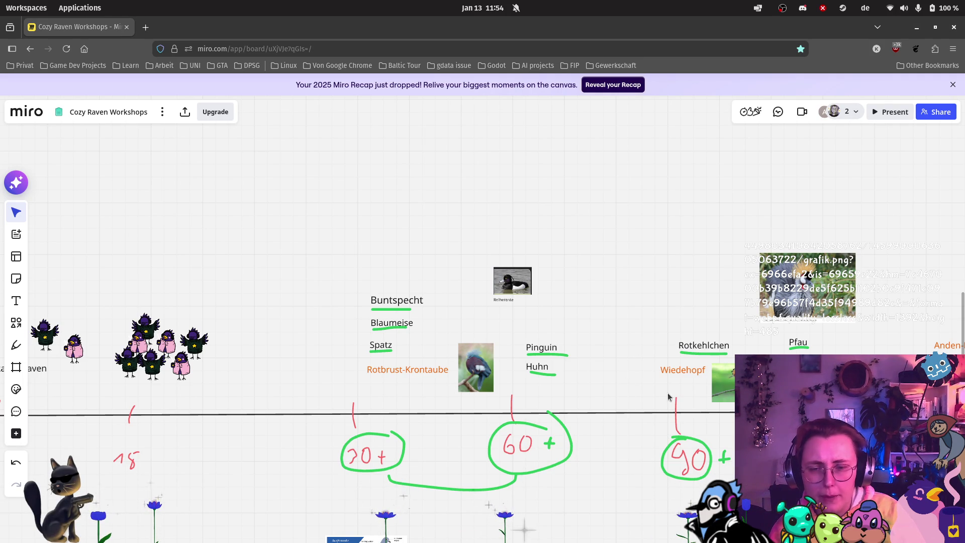
scroll(481, 251, right, 5)
scroll(481, 251, down, 2)
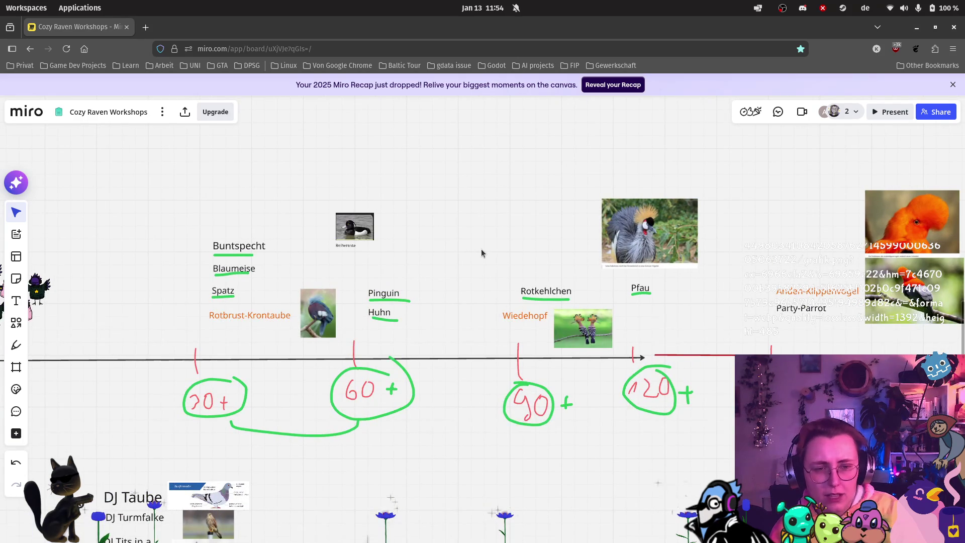
drag(426, 245, 574, 241)
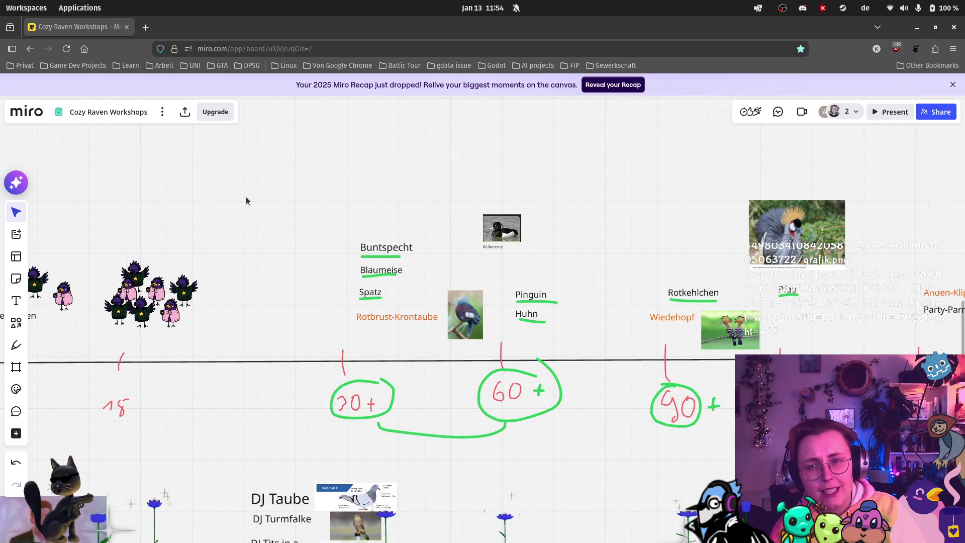
click(145, 29)
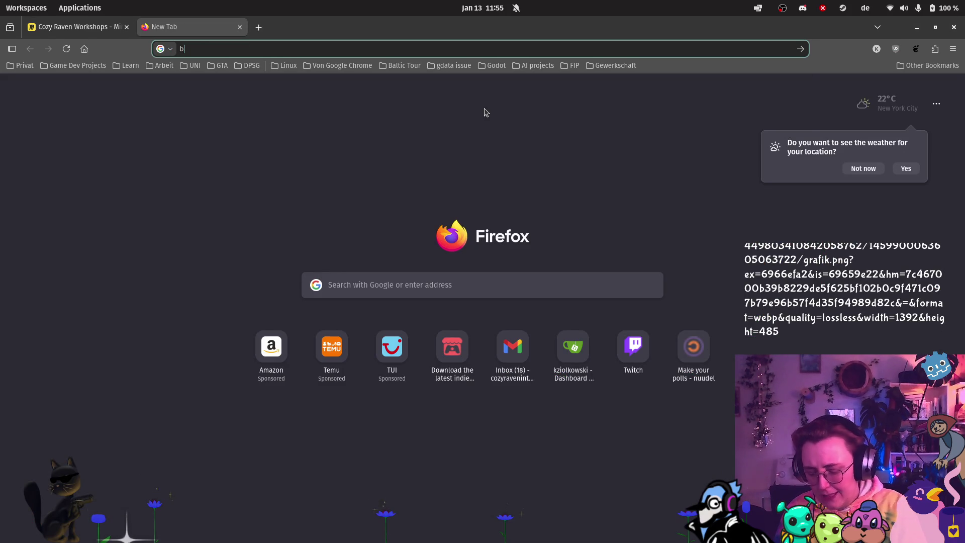
Step: Search 'buntspecht' and open the woodpecker photo from the Wikipedia Buntspecht article
text(buntspecht)
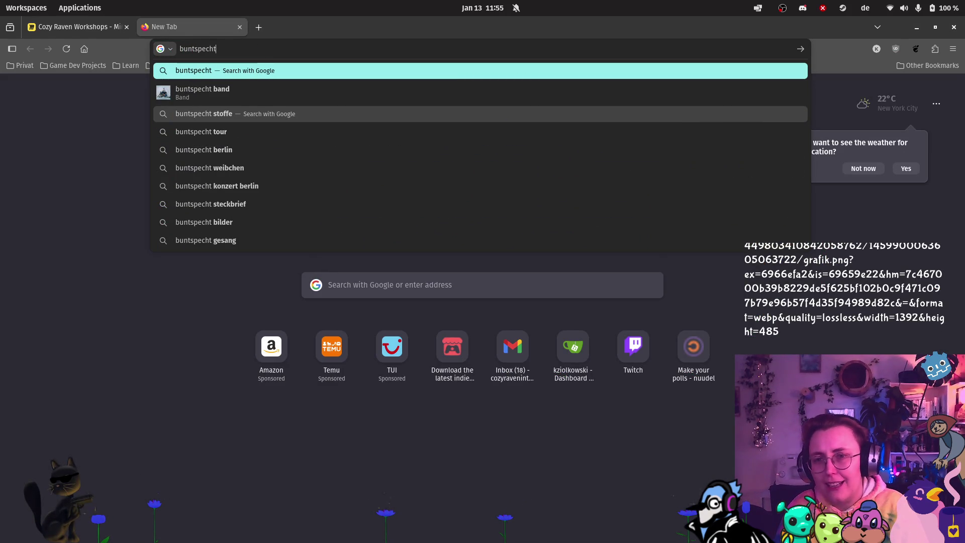
key(Return)
click(141, 209)
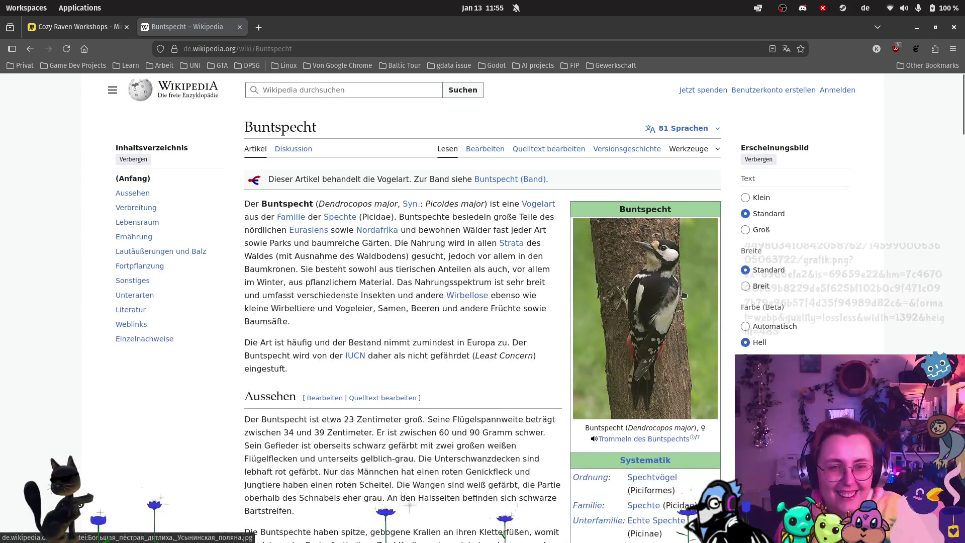
click(673, 281)
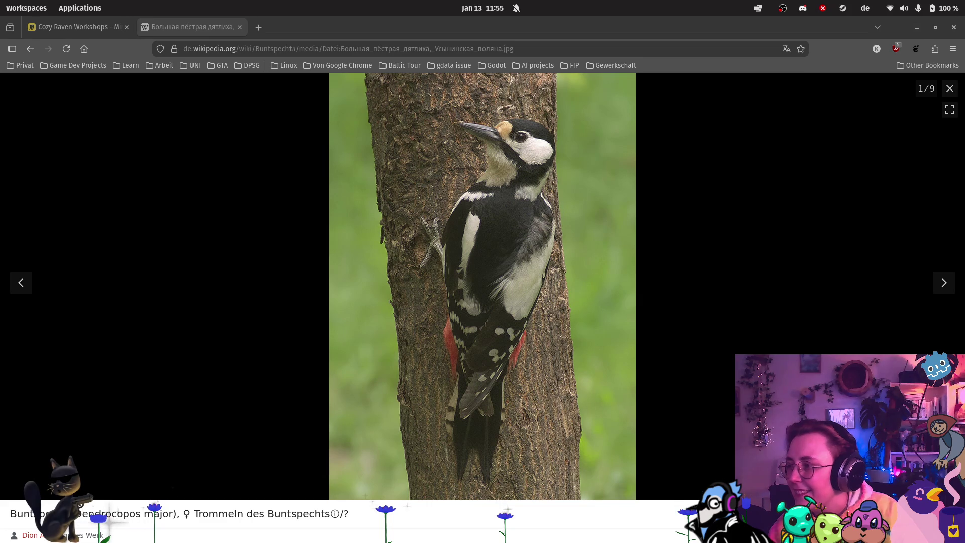
Step: Open the grafik.png woodpecker image in its own tab and go back to the Cozy Raven Workshops board
mouse_move(407, 37)
mouse_down()
mouse_move(442, 23)
mouse_move(287, 34)
mouse_up()
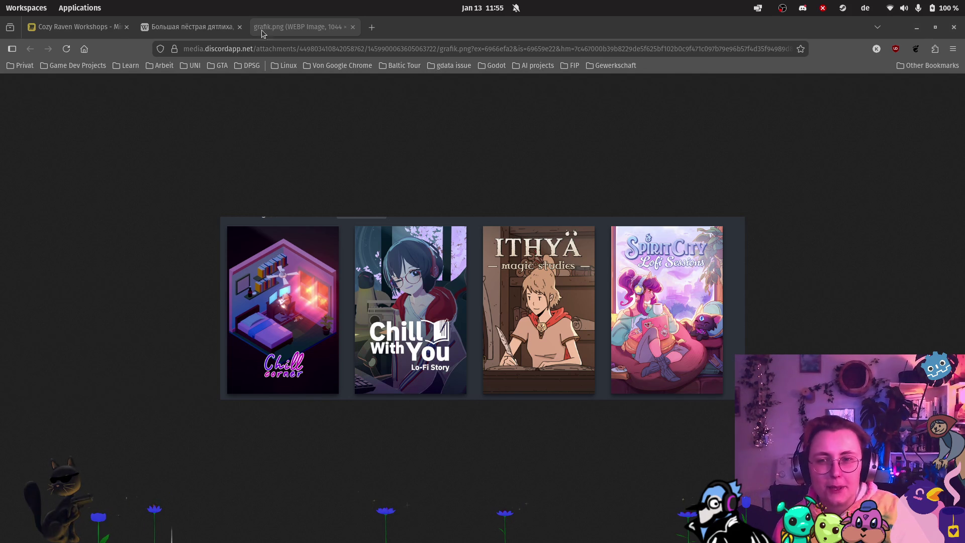
click(78, 26)
scroll(653, 342, down, 3)
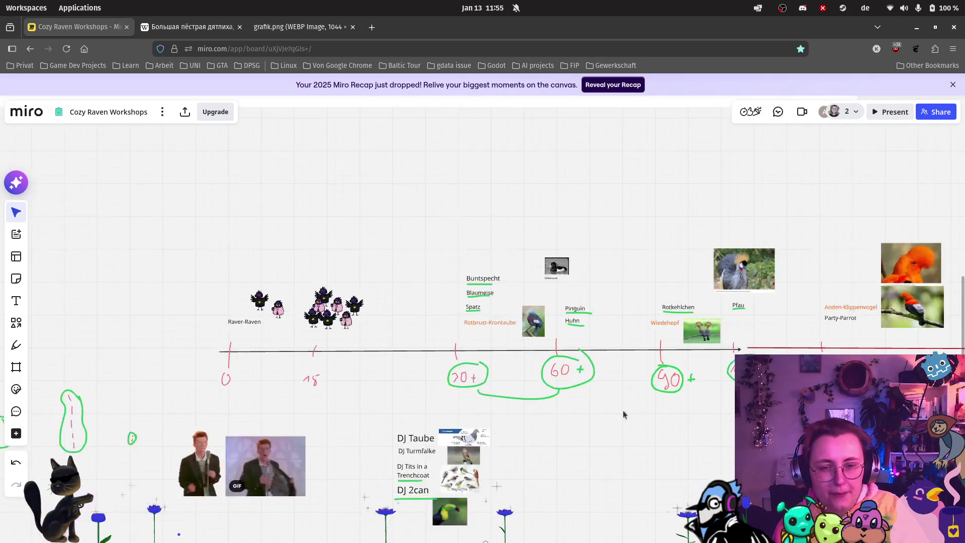
Step: Collapse the expanded Prototype plan table and pan to the DJ Taube/Turmfalke bird names
drag(571, 436, 554, 374)
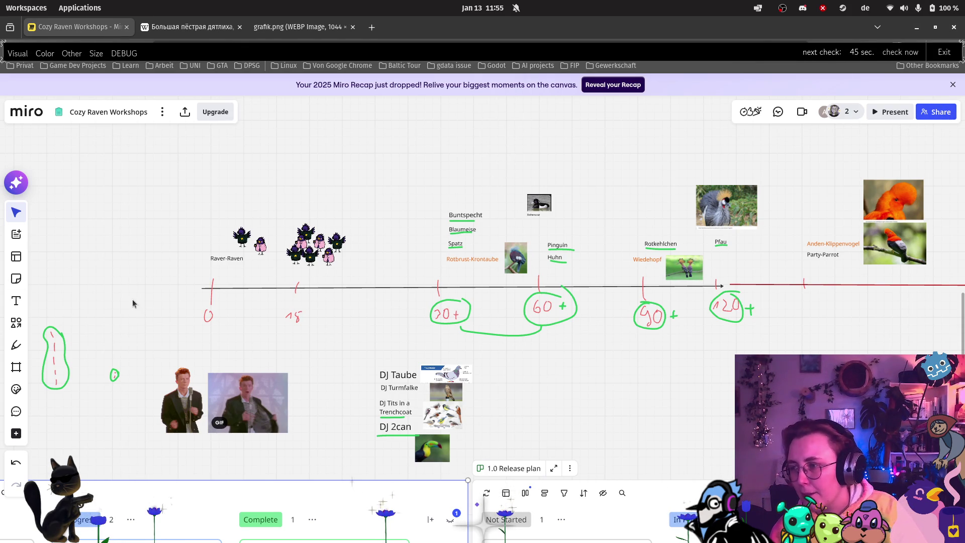
scroll(466, 344, down, 3)
scroll(526, 309, down, 5)
scroll(526, 309, left, 4)
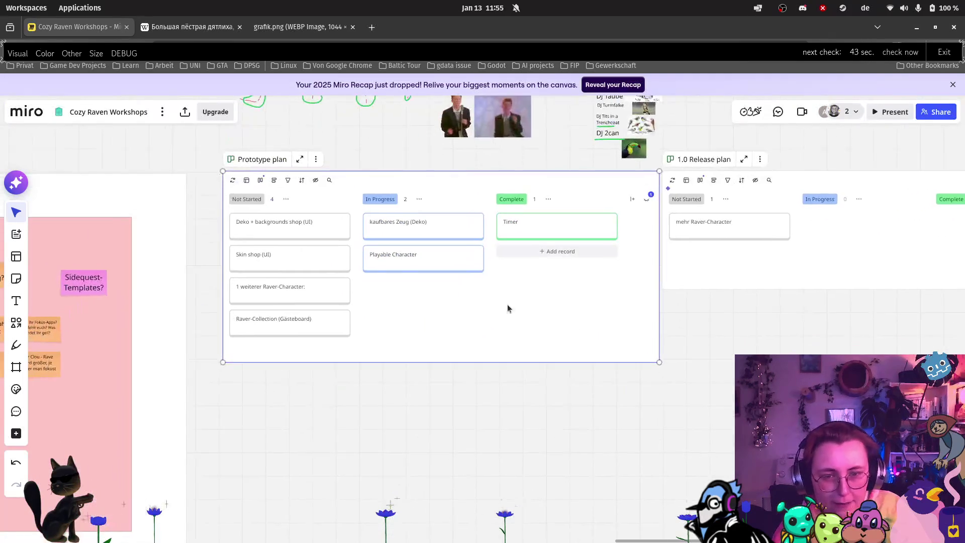
scroll(302, 261, up, 3)
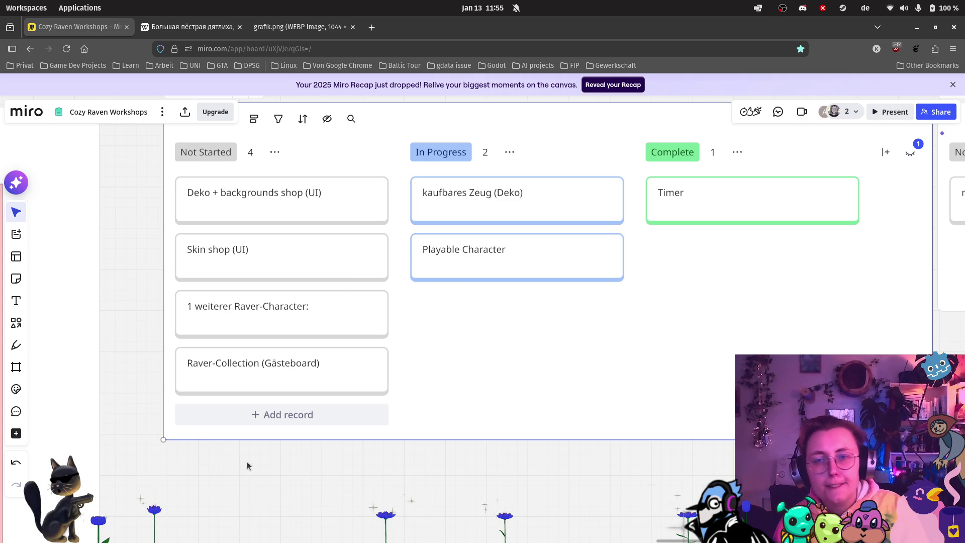
click(267, 432)
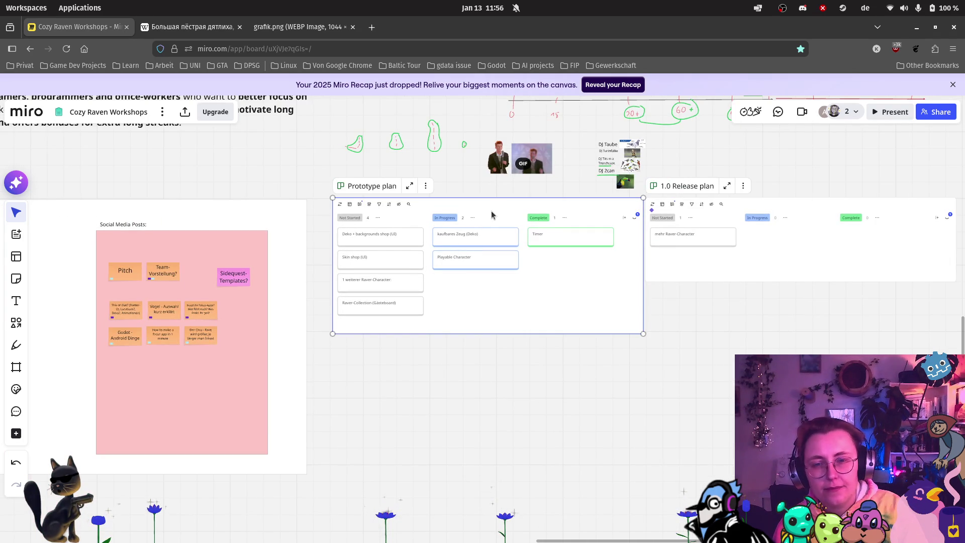
mouse_move(426, 153)
mouse_down()
mouse_move(313, 274)
mouse_move(276, 275)
mouse_up()
scroll(502, 311, up, 10)
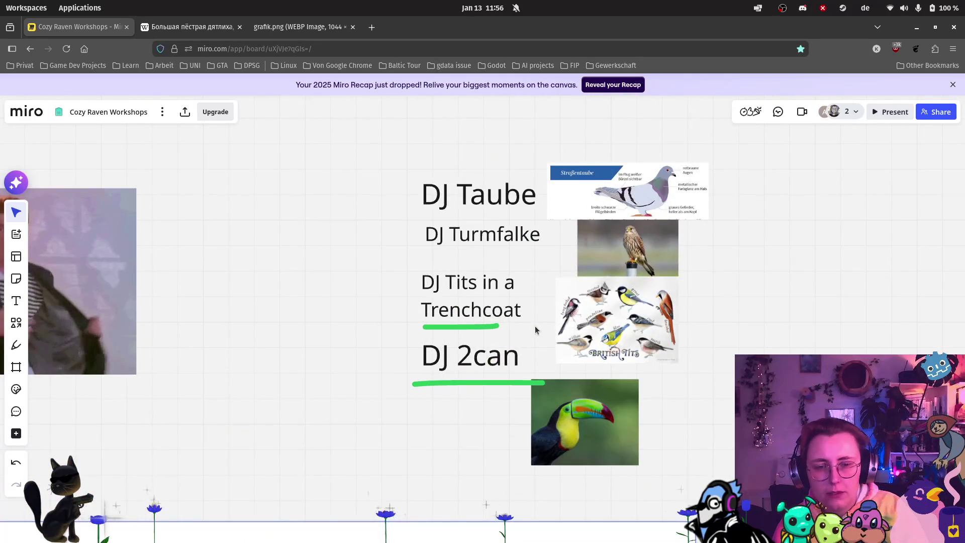
Step: Duplicate the DJ Taube label above it and rename the copy DJ Buntspecht
click(460, 189)
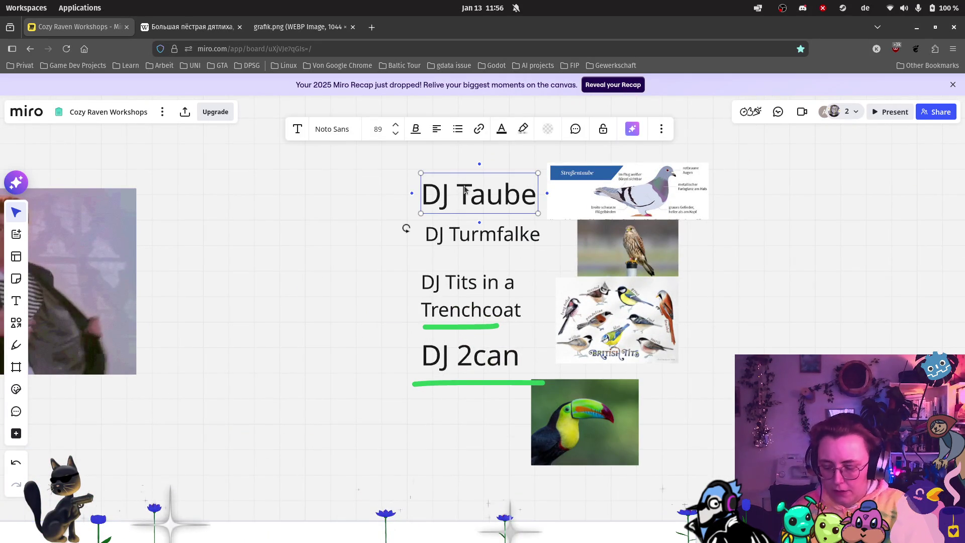
key(ctrl+d)
drag(371, 196, 498, 146)
double_click(497, 144)
text(Buntspecht)
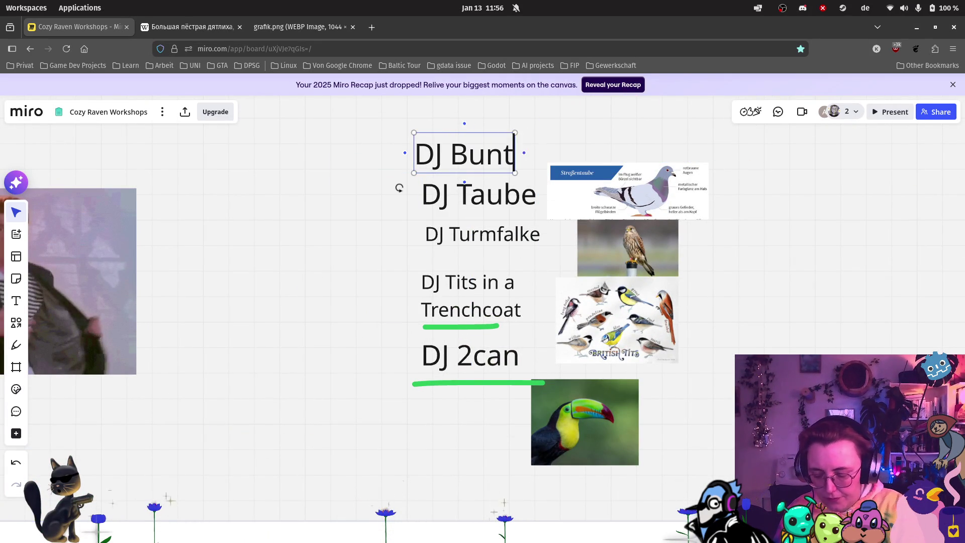
click(810, 253)
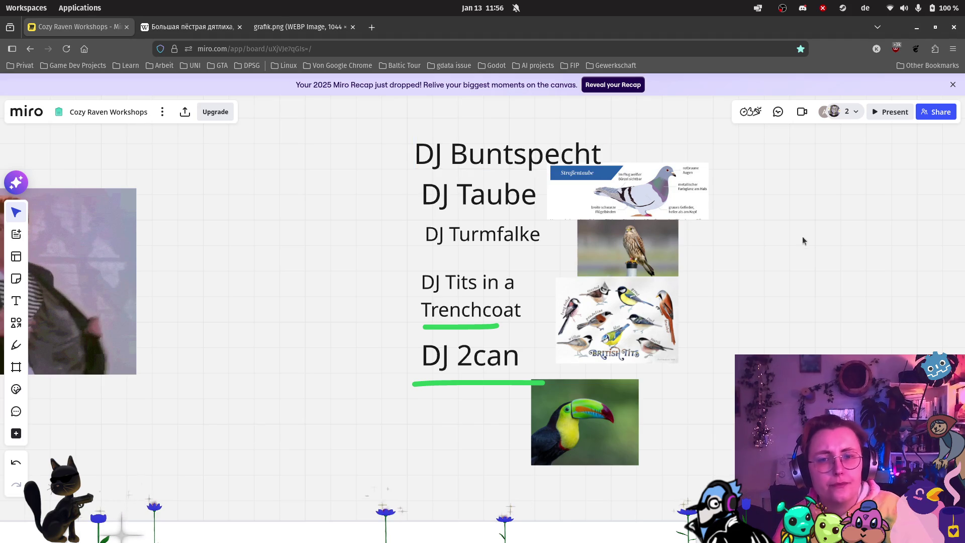
scroll(811, 253, down, 5)
Step: Copy the Wikipedia woodpecker image onto the board and shrink it to a thumbnail beside the DJ list
click(191, 30)
right_click(509, 195)
click(533, 228)
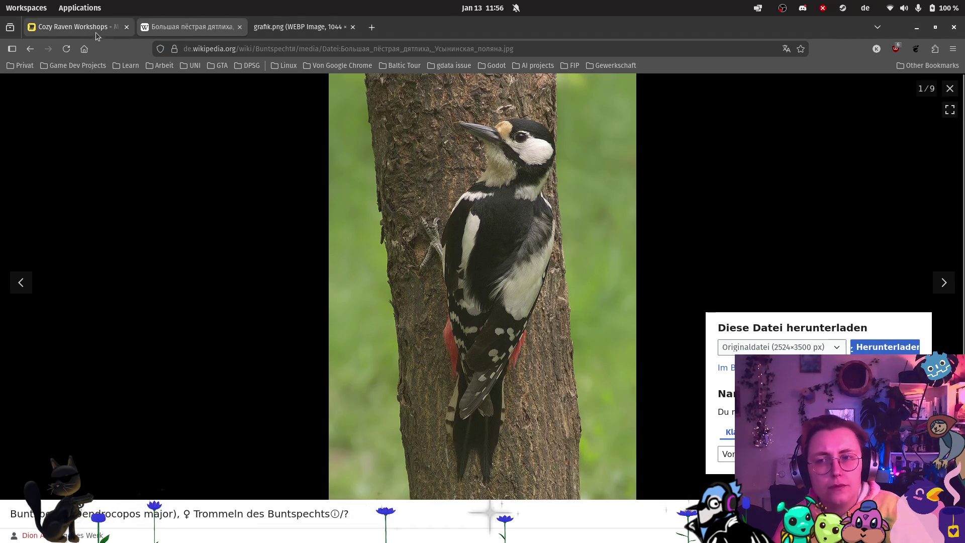
click(76, 26)
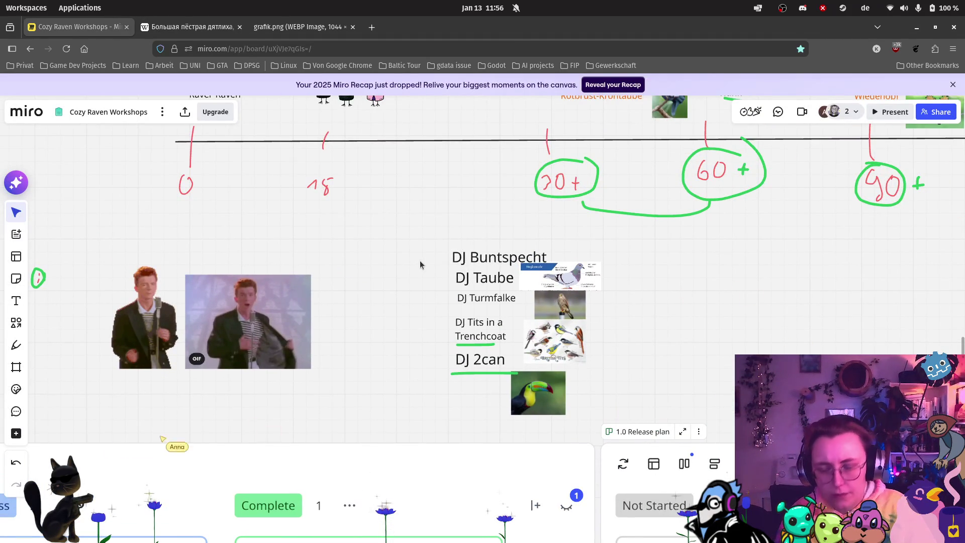
key(ctrl+v)
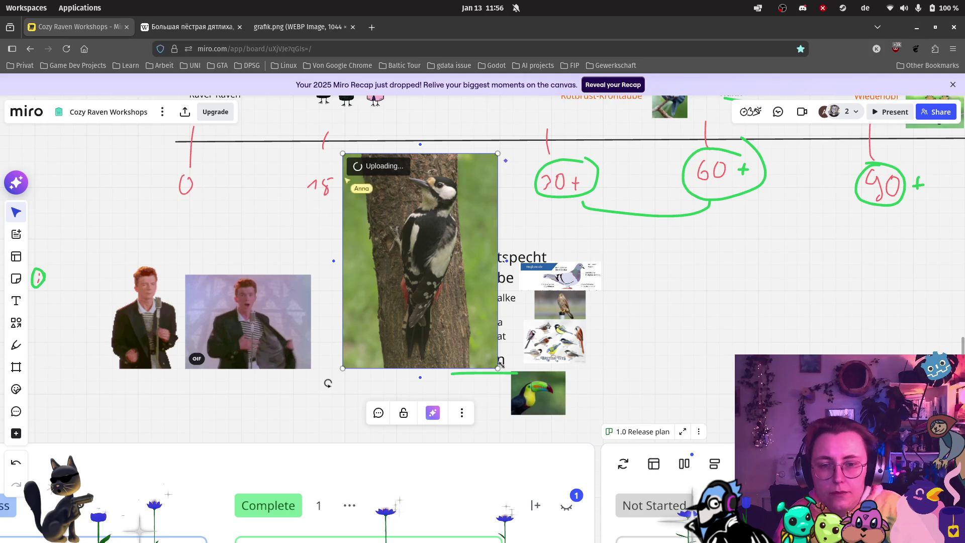
mouse_move(501, 364)
mouse_down()
mouse_move(416, 252)
mouse_move(437, 301)
mouse_up()
click(721, 332)
scroll(704, 284, down, 3)
scroll(668, 352, up, 5)
scroll(480, 393, down, 10)
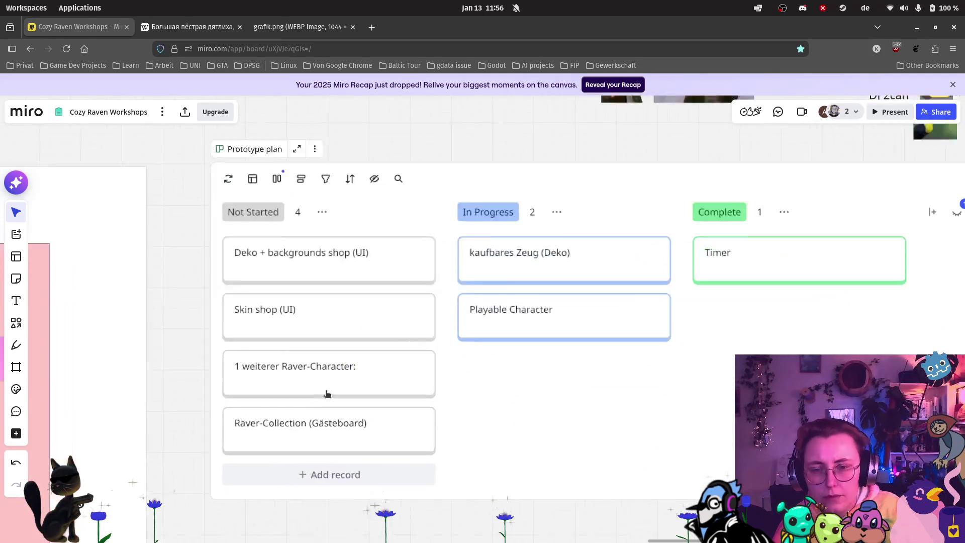
Step: Complete the card to read '1 weiterer Raver-Character: Wellensittich'
scroll(327, 394, up, 3)
double_click(381, 349)
text(Wellensittich)
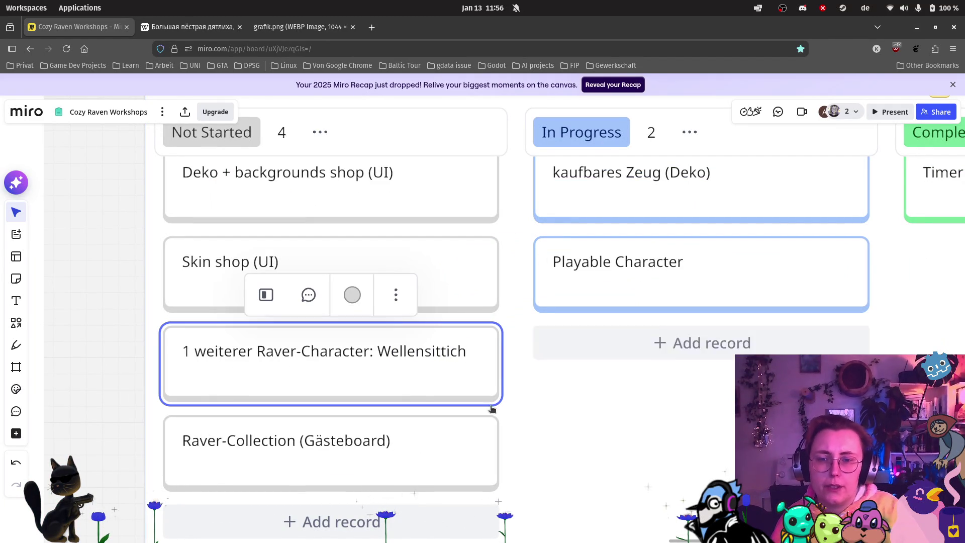
click(491, 403)
scroll(637, 433, down, 2)
scroll(633, 432, down, 2)
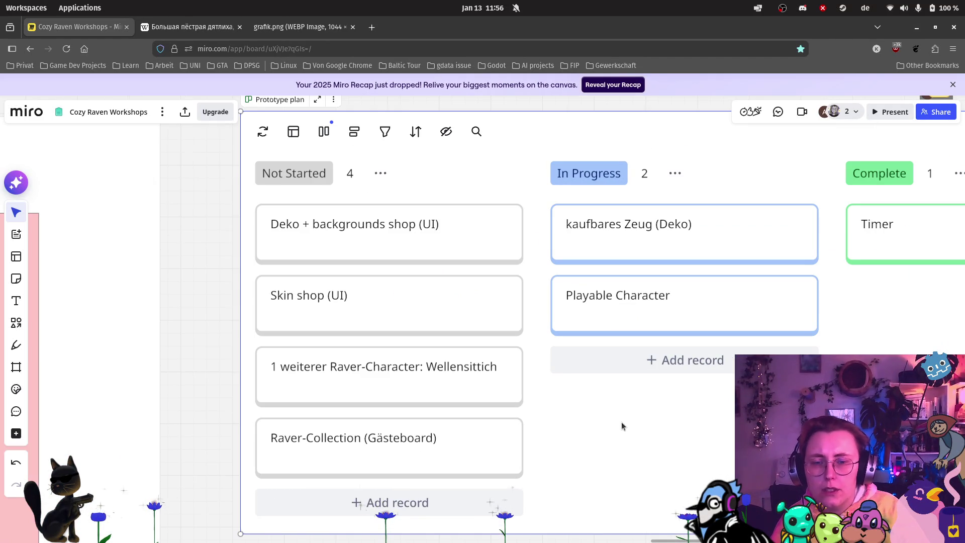
scroll(556, 382, down, 3)
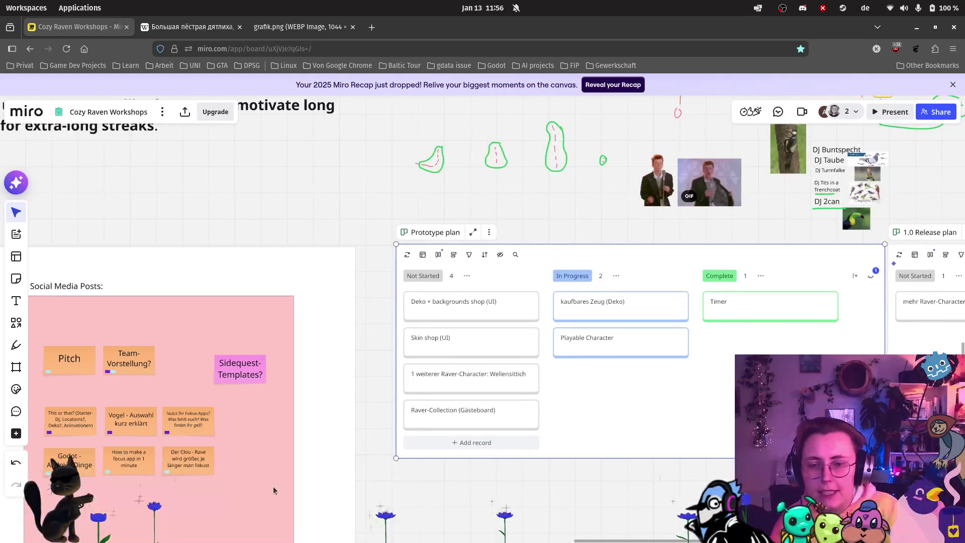
scroll(363, 409, up, 2)
scroll(370, 427, down, 5)
scroll(475, 297, left, 3)
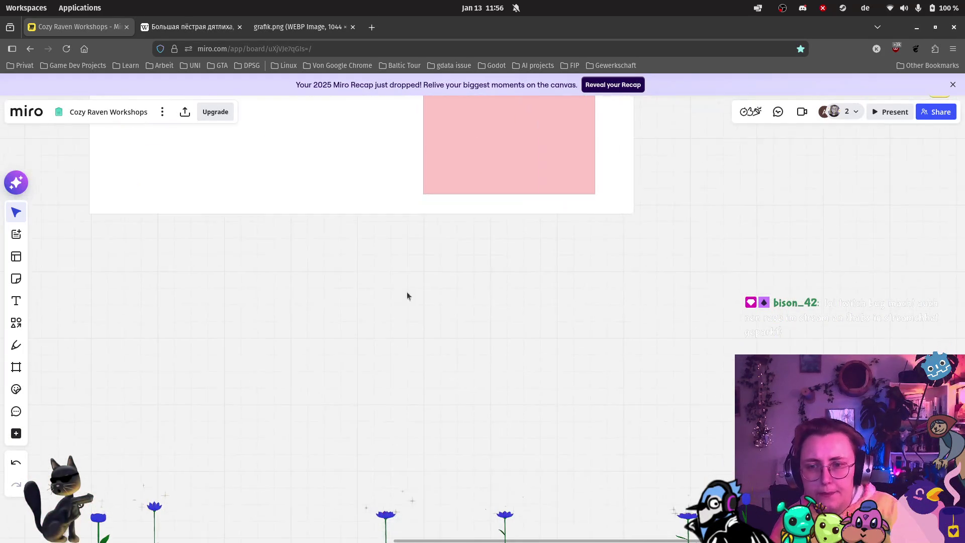
Step: Pan and zoom from the kanban boards up to the bird timeline's 20+ to 120+ milestones
scroll(501, 303, up, 3)
scroll(501, 302, right, 3)
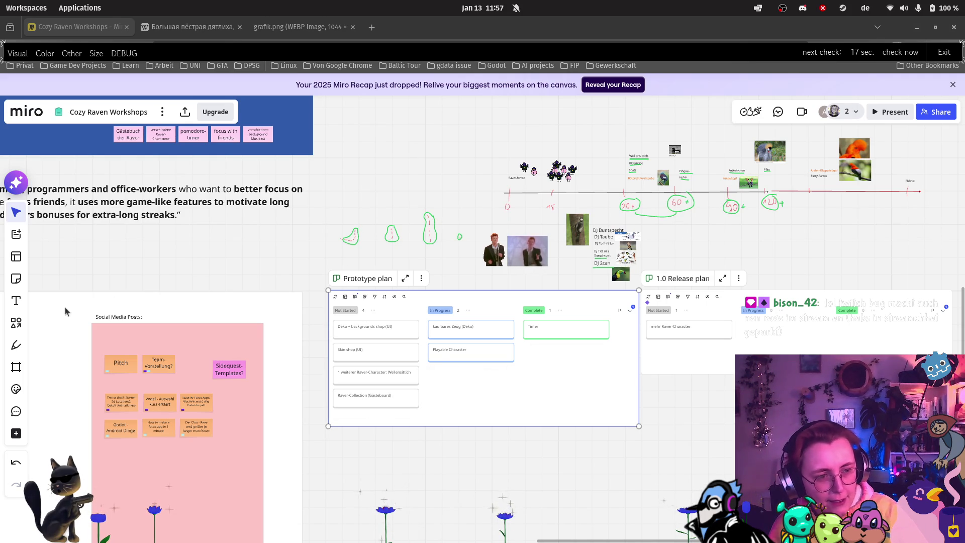
scroll(572, 387, up, 5)
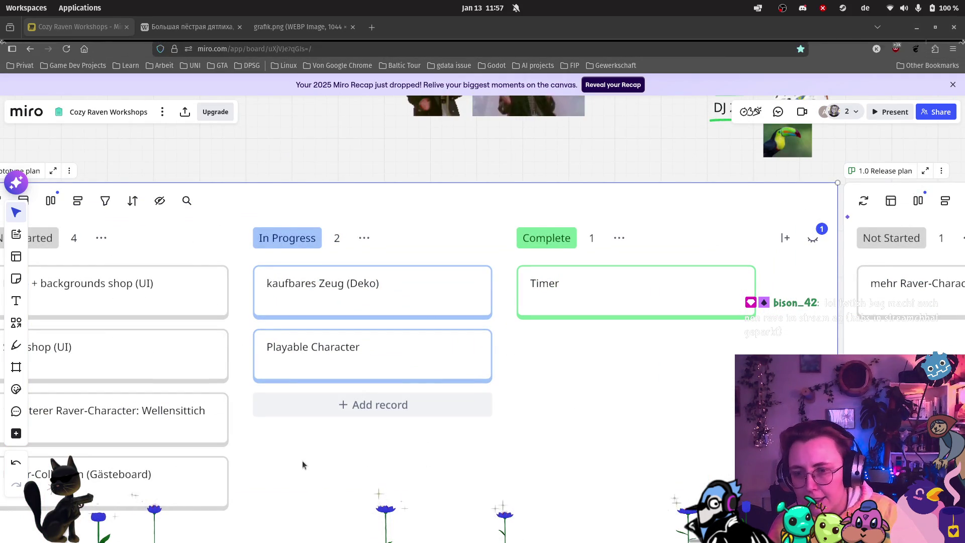
drag(303, 449, 385, 420)
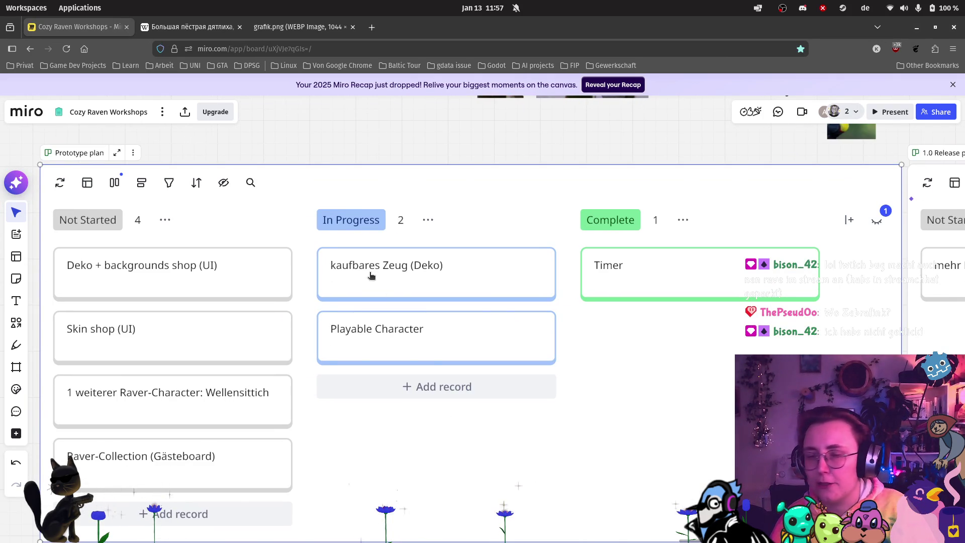
scroll(371, 275, down, 5)
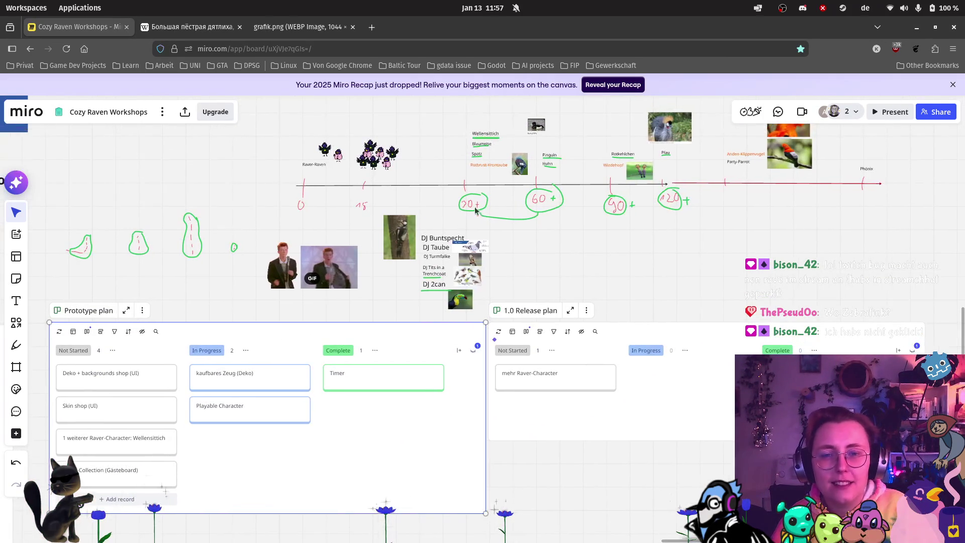
scroll(648, 145, up, 3)
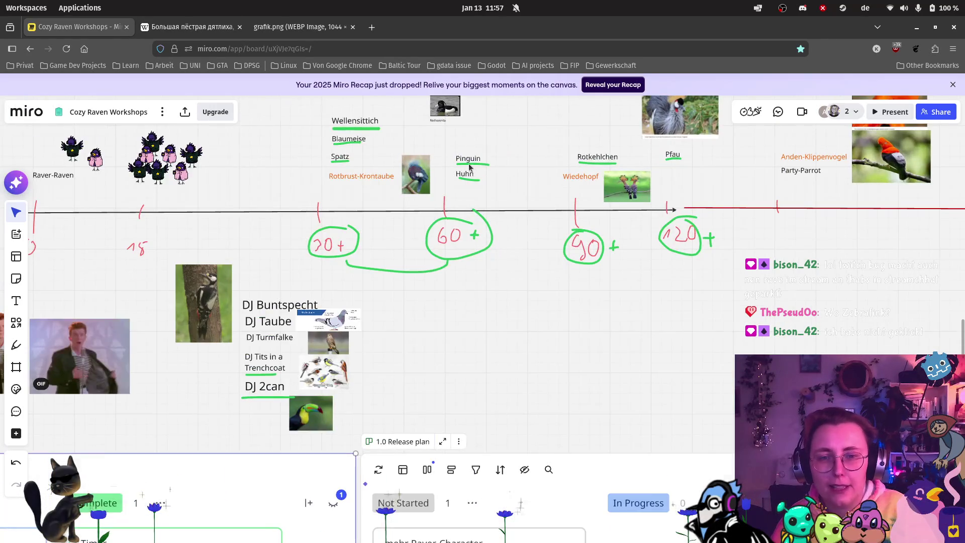
scroll(469, 167, up, 3)
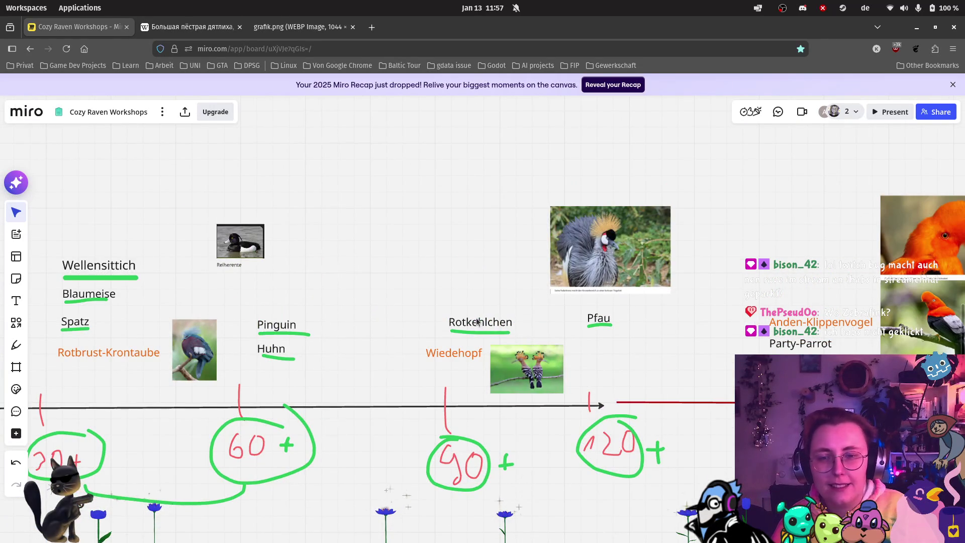
Step: Paste a copy of the Rotkehlchen label above Pinguin, rename it Zebrafink, and align it with Pinguin
click(478, 322)
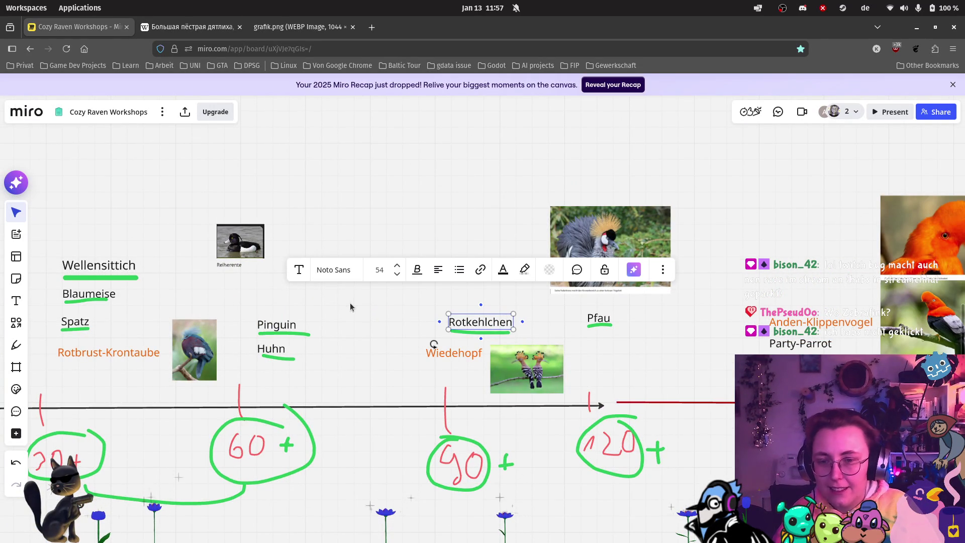
click(296, 300)
key(ctrl+v)
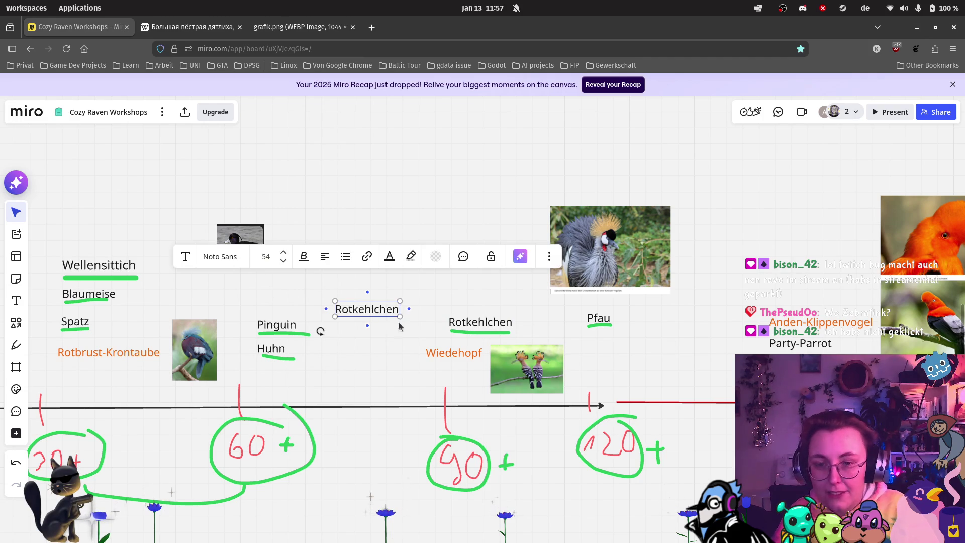
drag(383, 311, 300, 302)
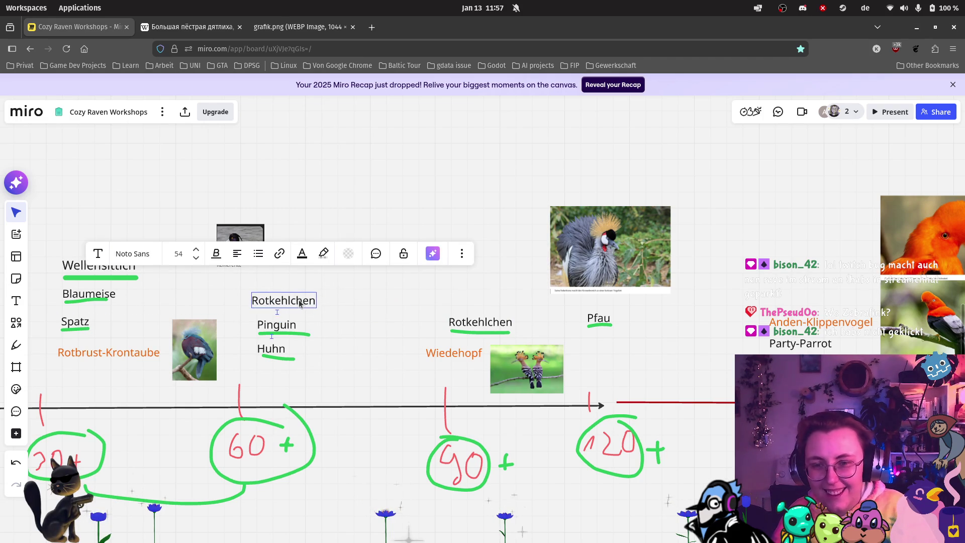
double_click(312, 301)
text(Zebrafink)
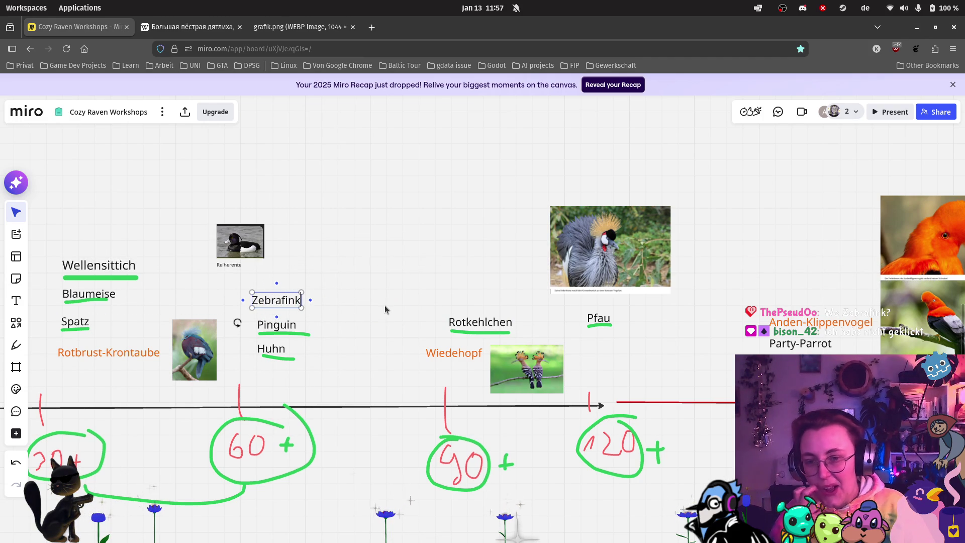
click(385, 308)
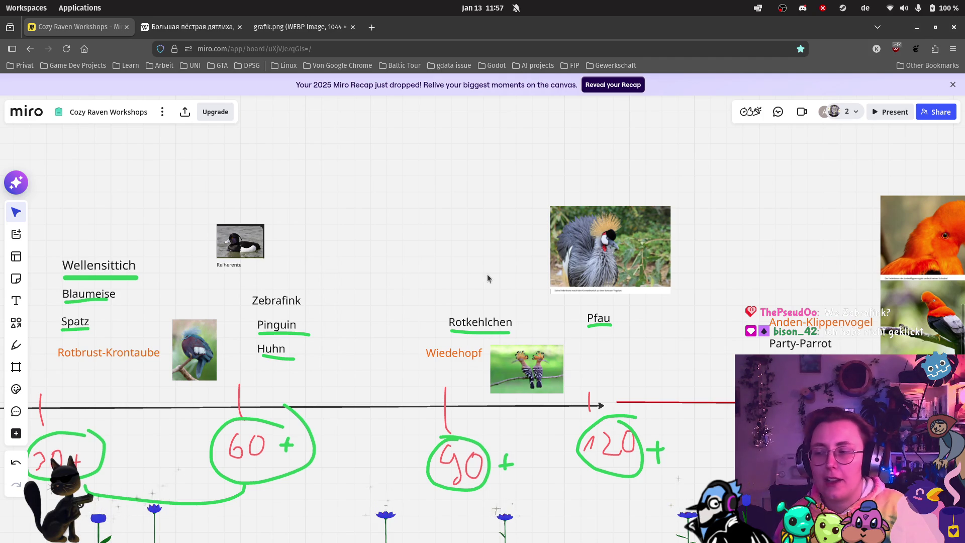
drag(286, 304, 289, 300)
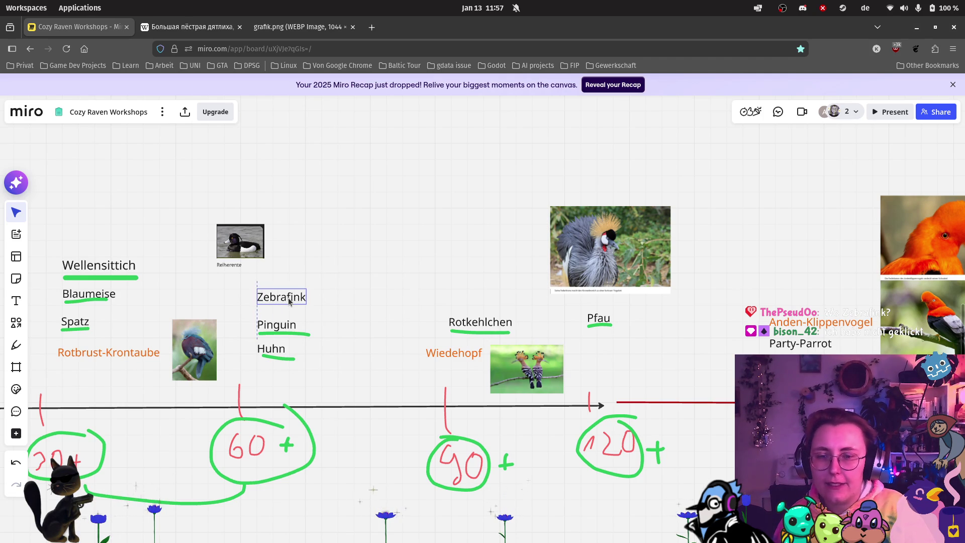
scroll(348, 454, down, 5)
scroll(454, 227, up, 3)
scroll(238, 357, up, 3)
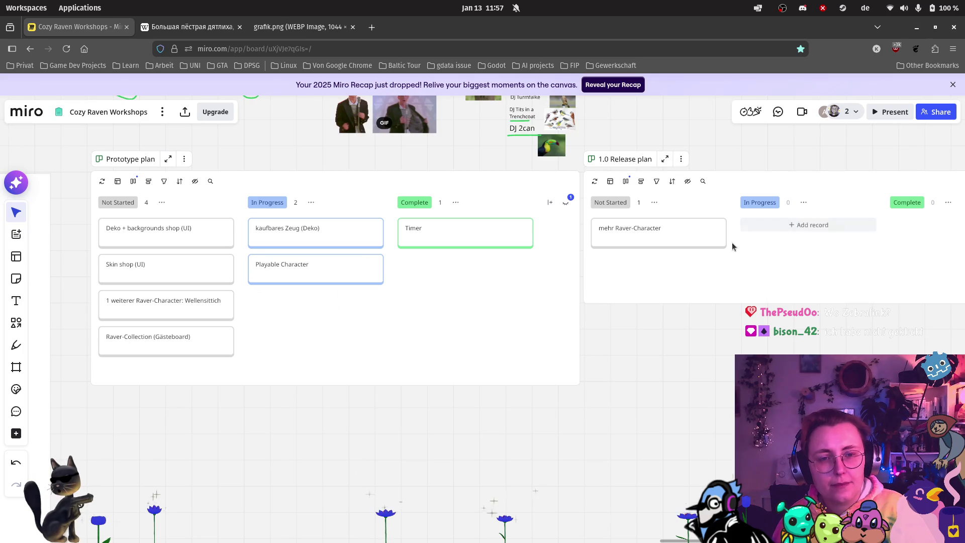
Step: Add a 'Raver-Collection-Screen (Gästebuch?)' card to the 1.0 Release plan's Not Started column
scroll(225, 323, up, 3)
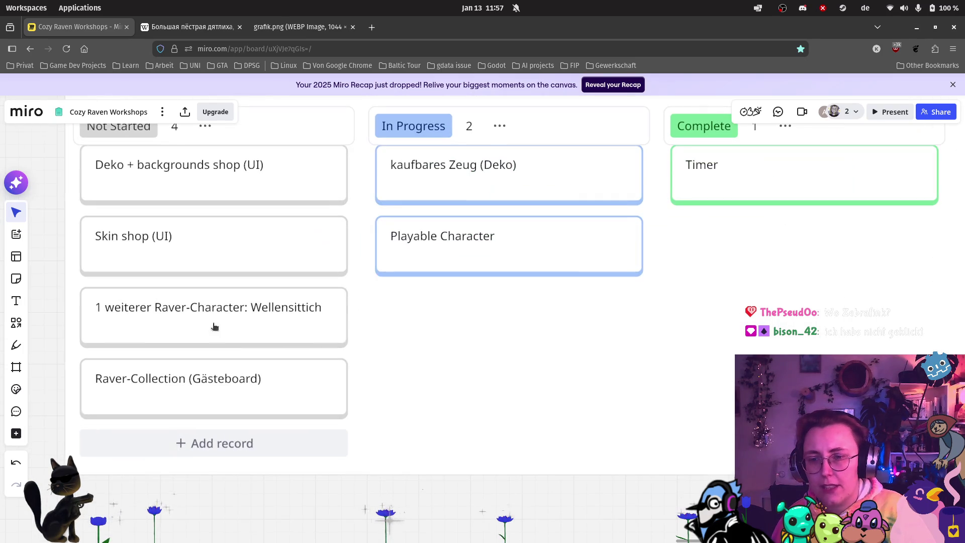
scroll(179, 242, down, 5)
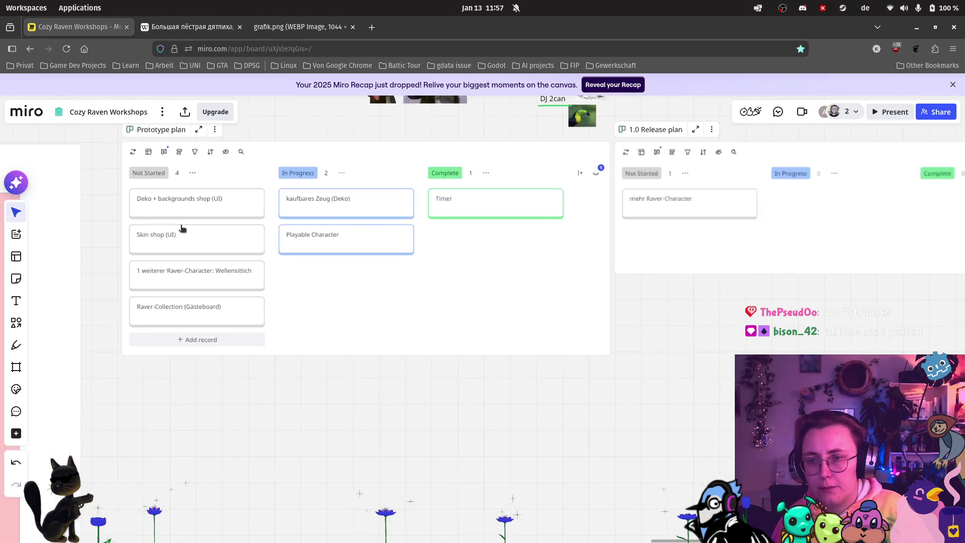
scroll(212, 302, up, 5)
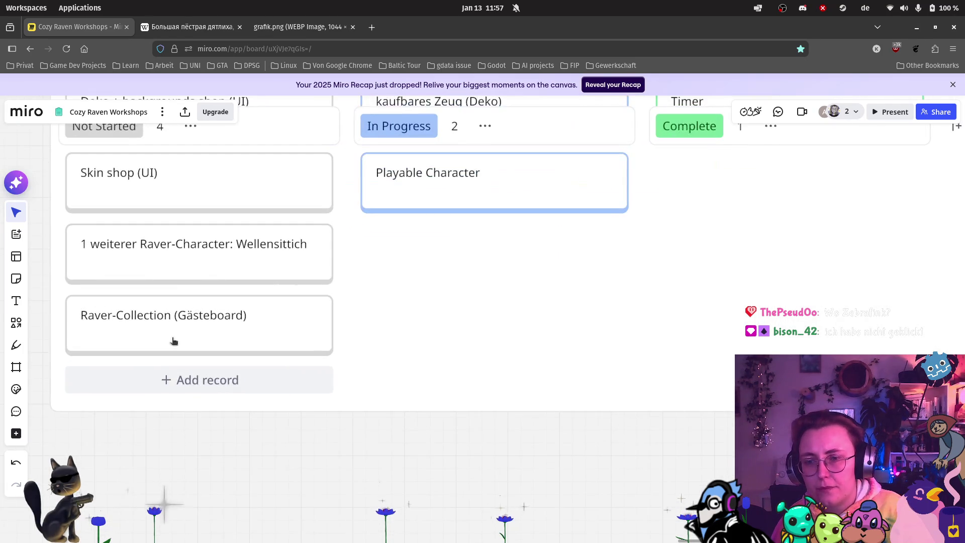
scroll(145, 320, down, 3)
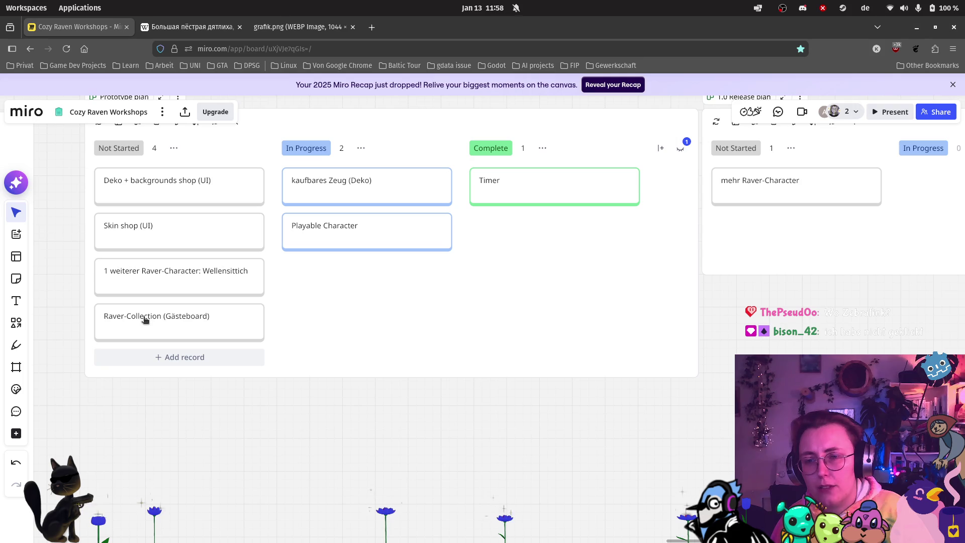
mouse_move(139, 326)
mouse_down()
mouse_move(769, 257)
mouse_move(769, 231)
mouse_up()
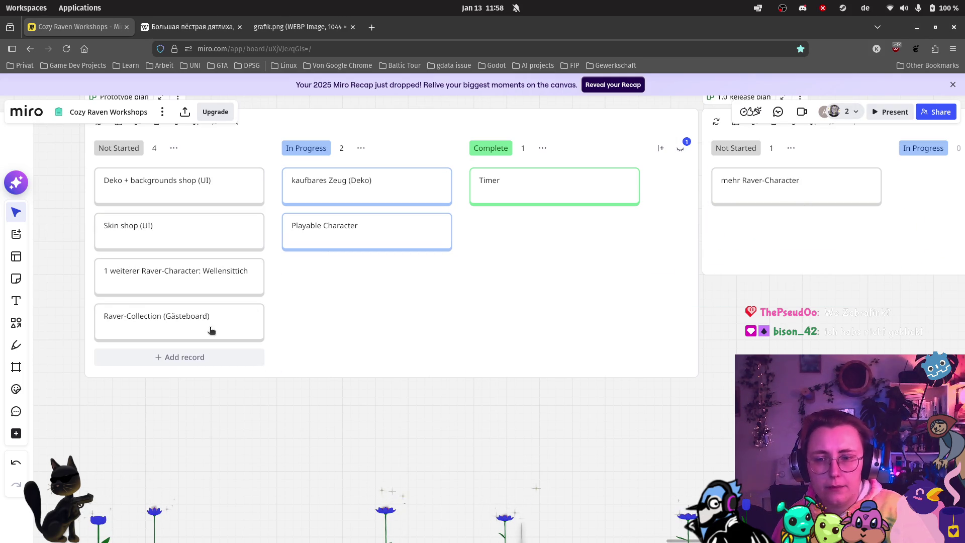
mouse_move(223, 329)
mouse_down()
mouse_move(852, 235)
mouse_move(835, 299)
mouse_up()
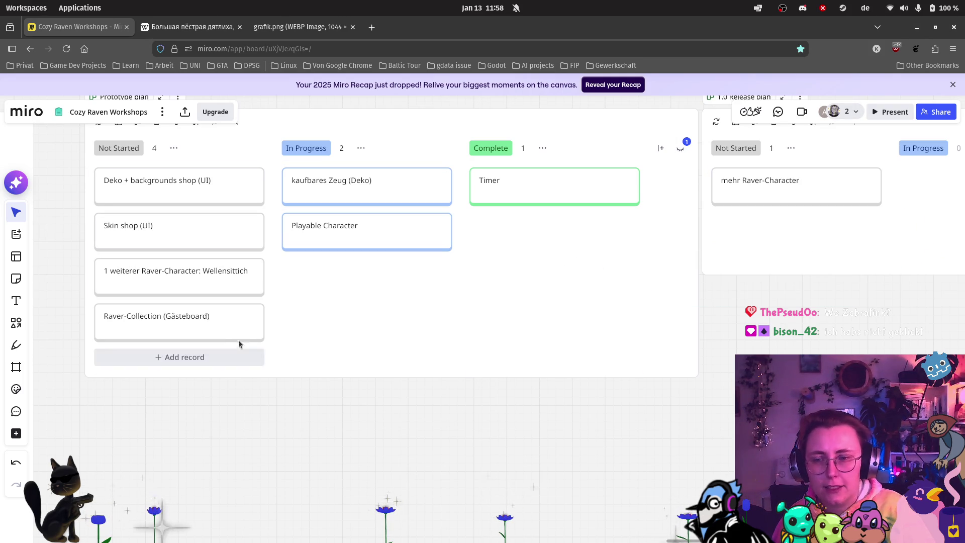
click(798, 221)
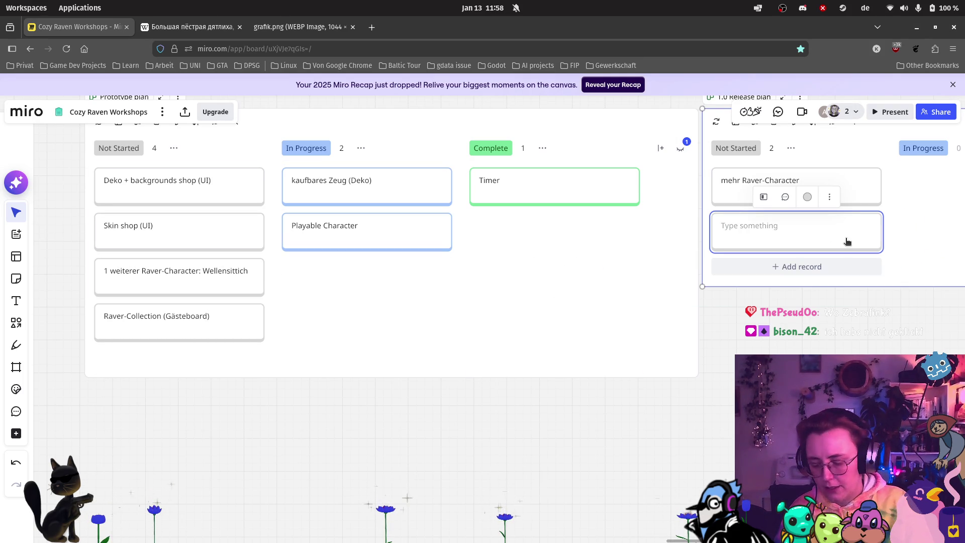
text(aver)
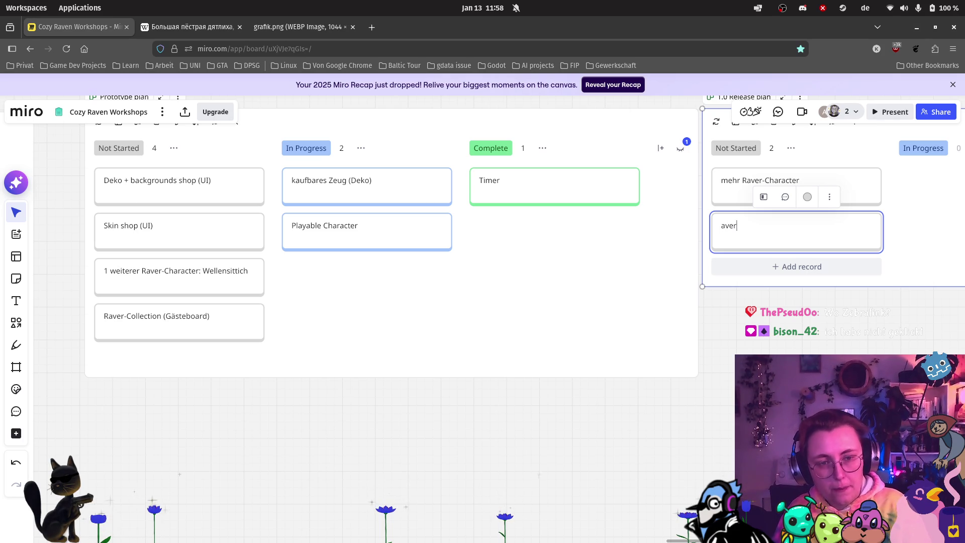
text(ver-Collect)
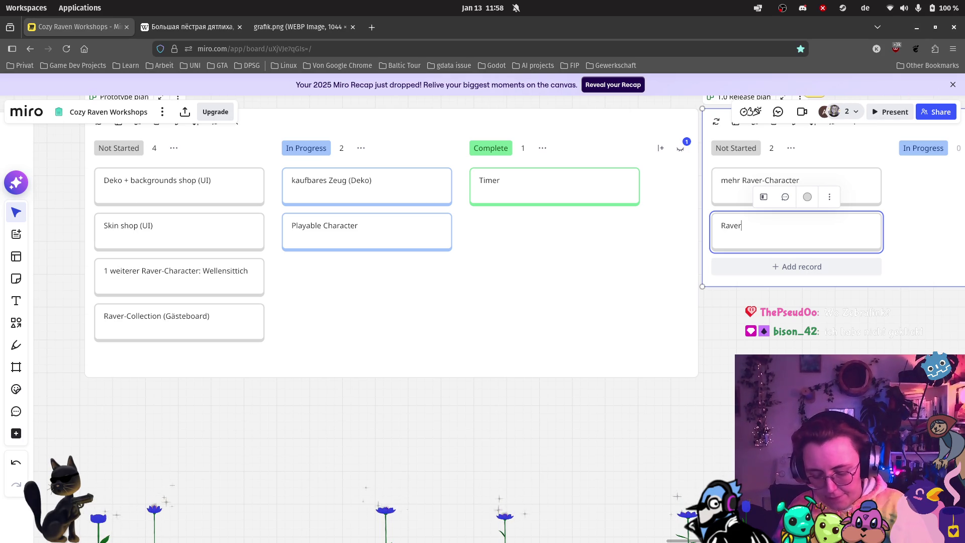
text(ion-)
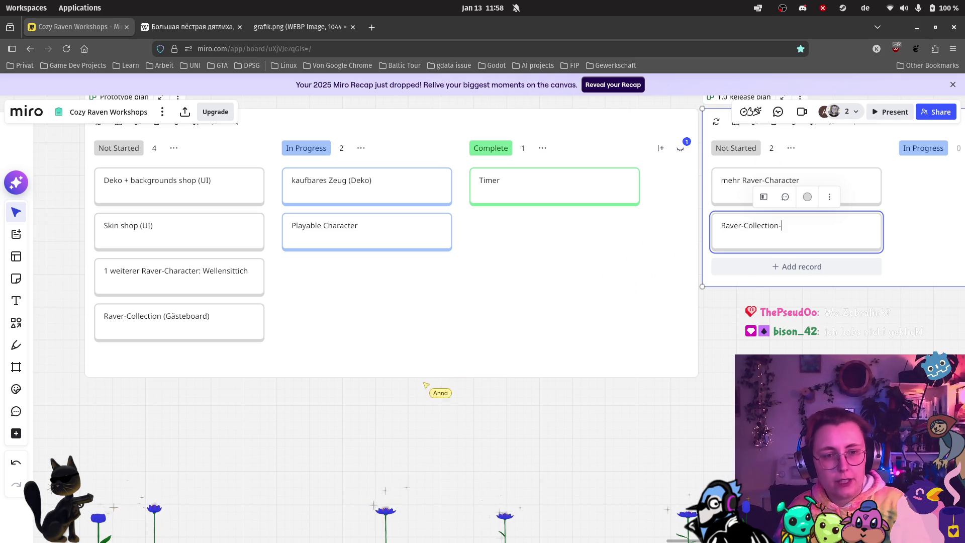
text(Screen(Gästebuch?))
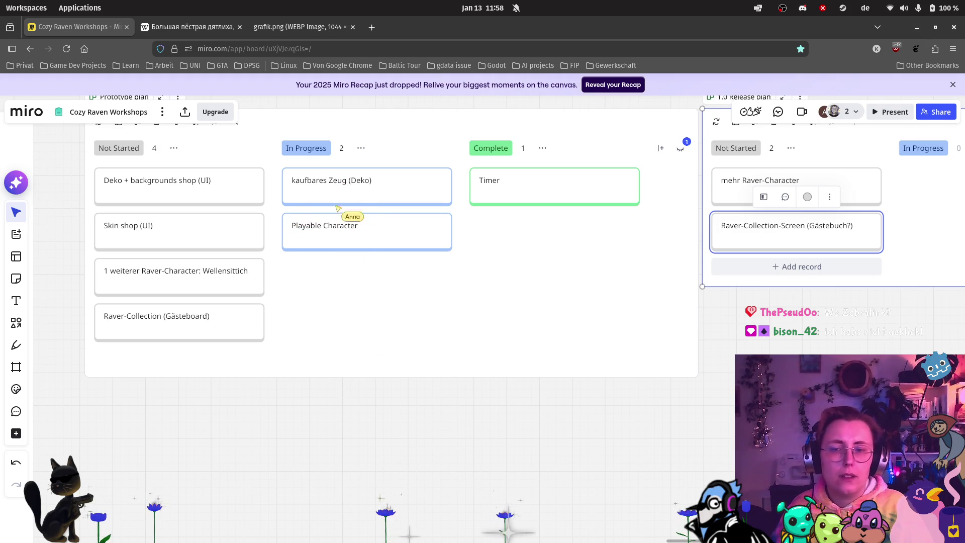
Step: Delete the old Raver-Collection (Gästeboard) card from the Prototype plan
click(227, 332)
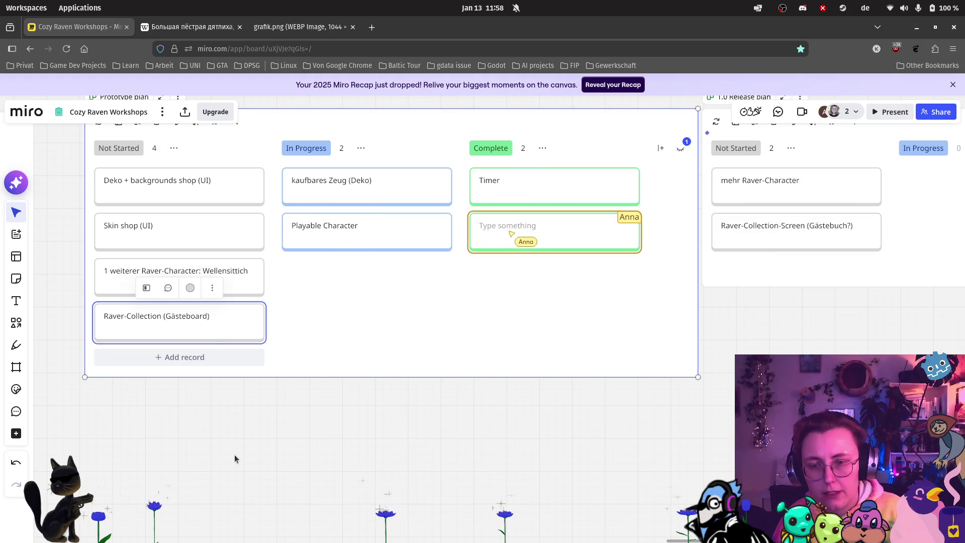
key(Delete)
scroll(795, 269, right, 5)
scroll(795, 269, up, 2)
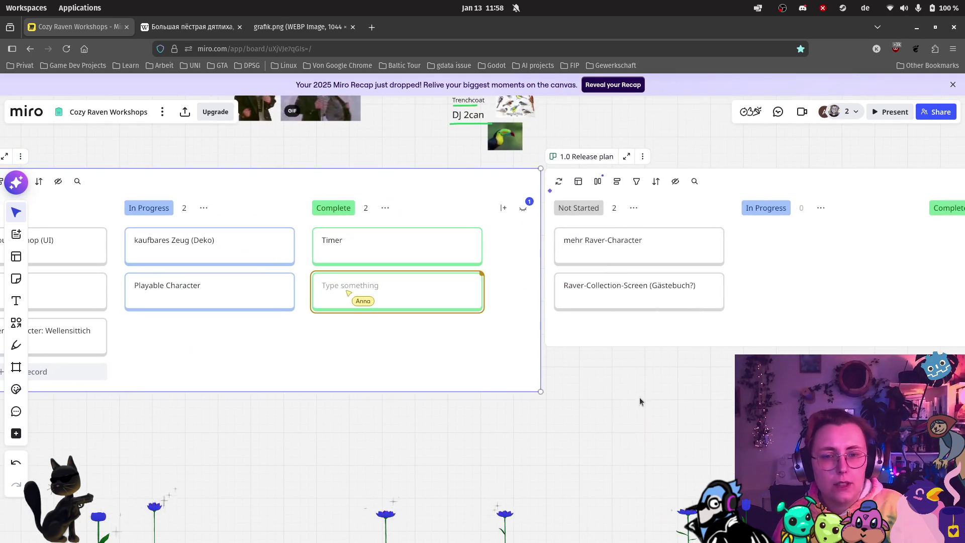
scroll(584, 386, down, 3)
scroll(625, 259, up, 3)
scroll(533, 422, down, 3)
scroll(578, 377, down, 5)
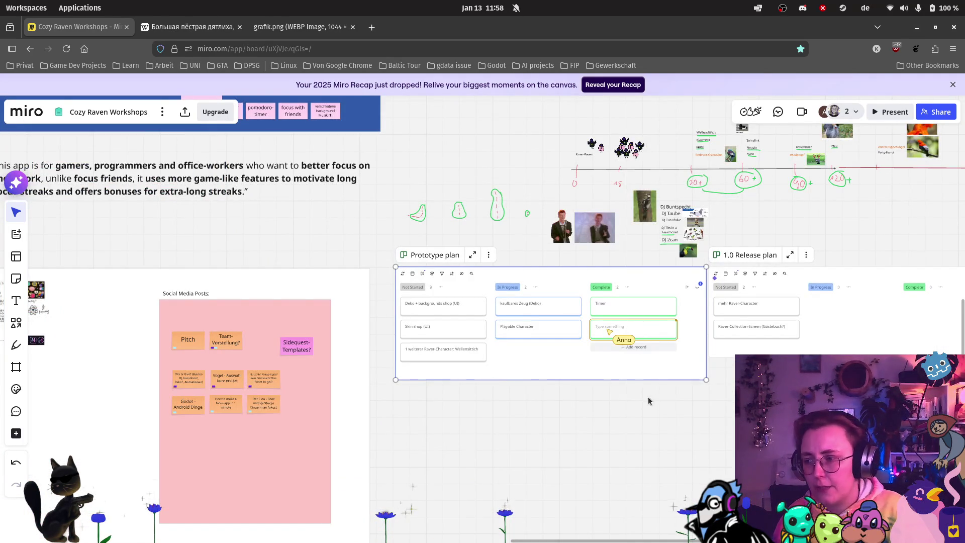
scroll(628, 352, up, 2)
scroll(637, 202, up, 2)
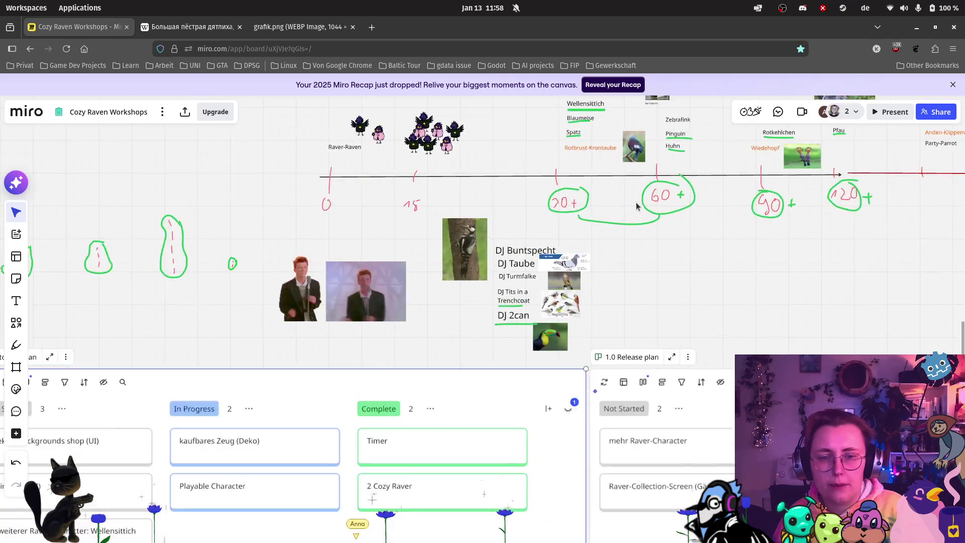
scroll(637, 202, up, 3)
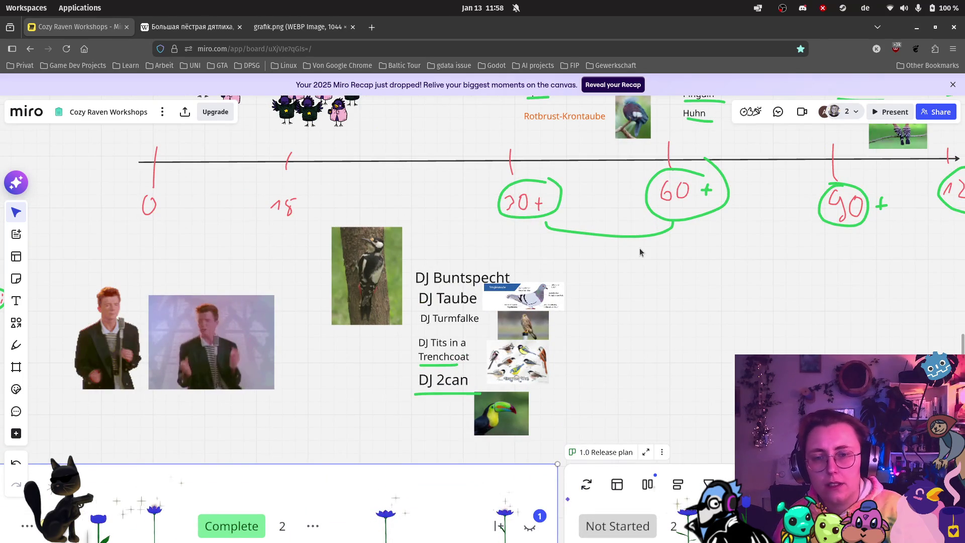
scroll(638, 252, down, 5)
scroll(575, 284, up, 5)
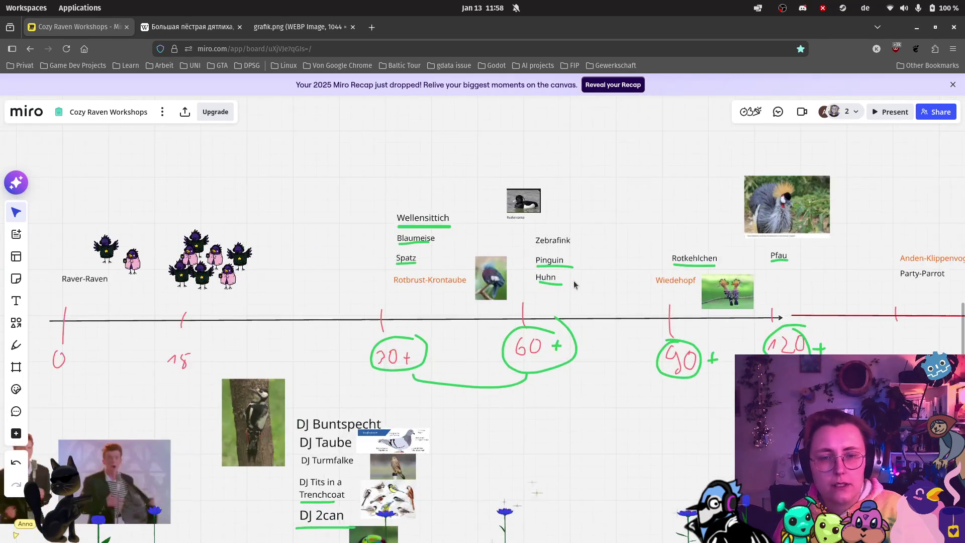
scroll(573, 287, up, 3)
scroll(440, 220, up, 5)
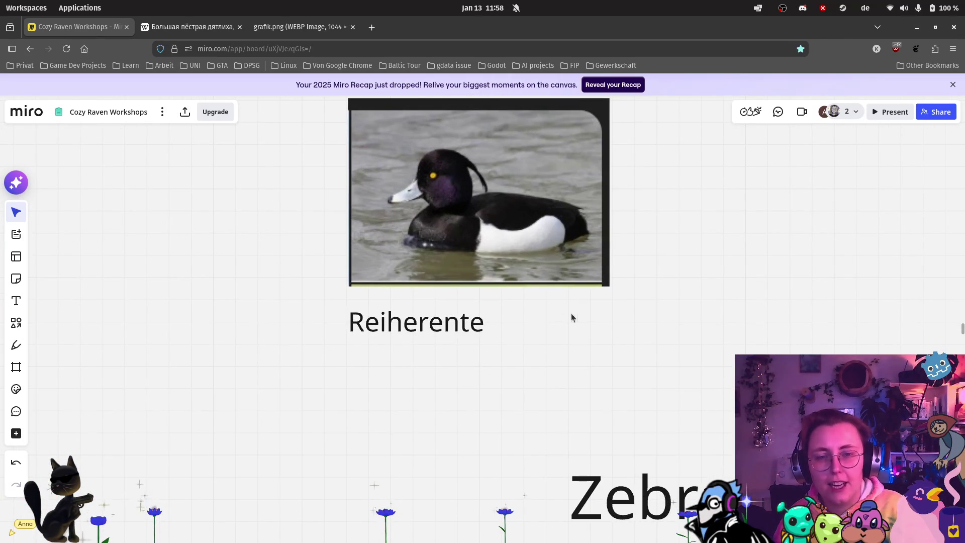
drag(618, 306, 625, 366)
scroll(559, 210, up, 2)
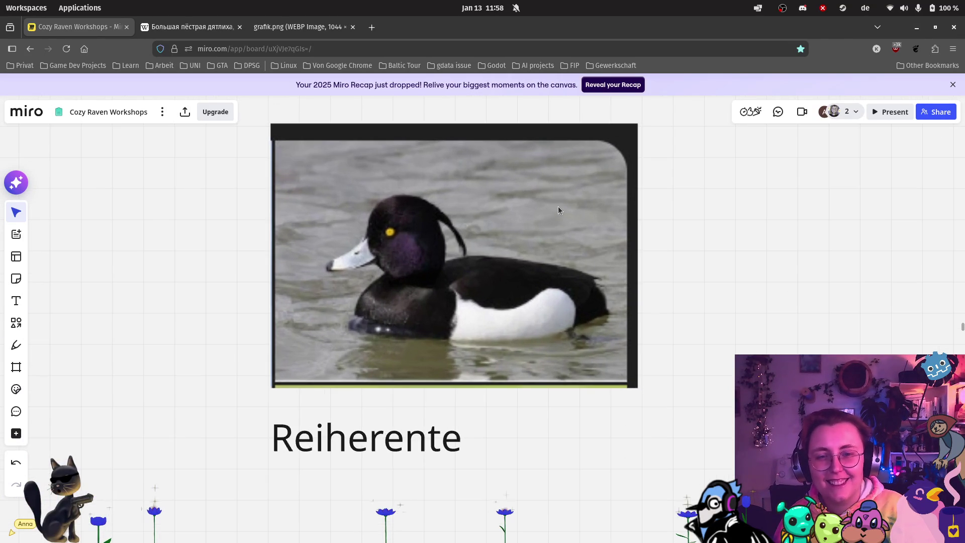
scroll(558, 207, down, 1)
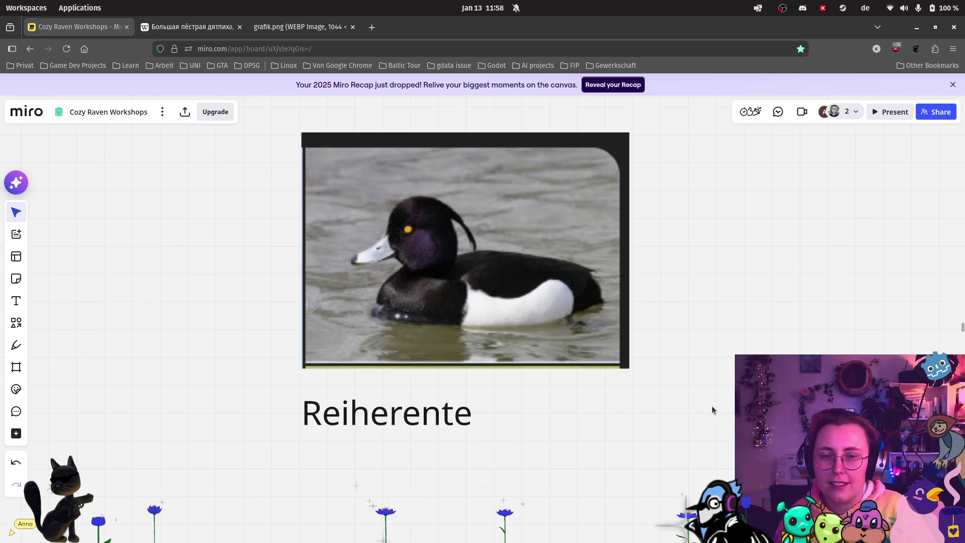
scroll(695, 393, down, 5)
scroll(447, 382, down, 4)
scroll(444, 361, down, 10)
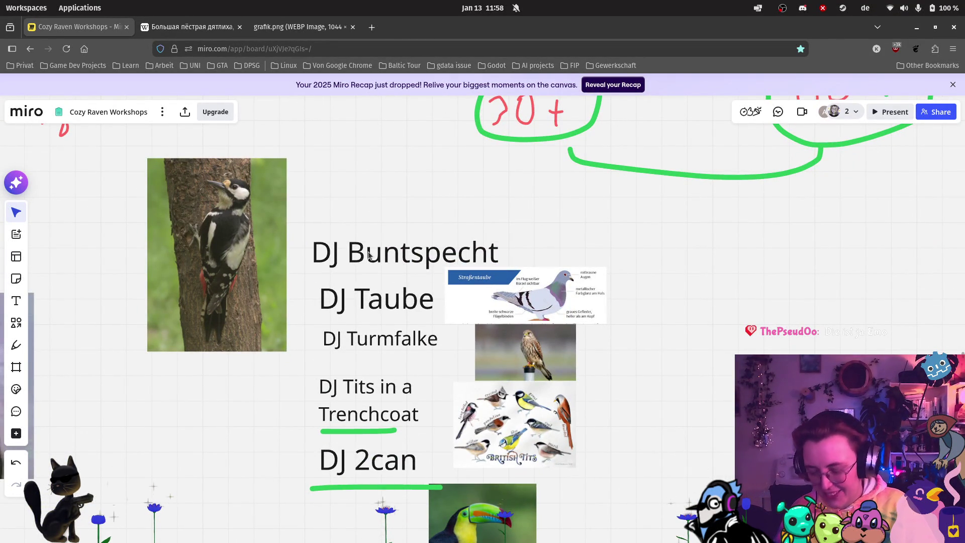
key(ctrl+d)
Step: Duplicate the DJ Buntspecht label next to DJ Tits in a Trenchcoat and rename it DJ Reiherente
key(Escape)
click(395, 257)
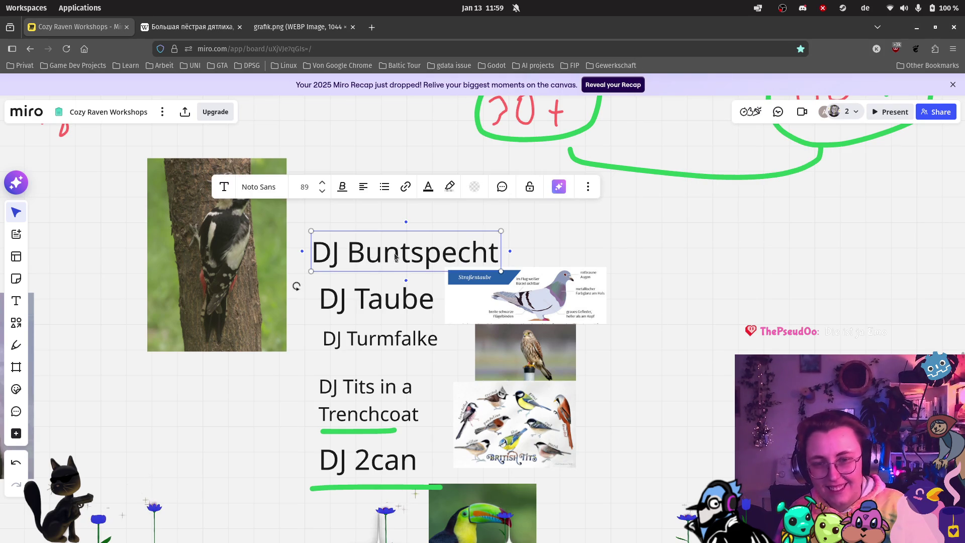
key(ctrl+d)
mouse_move(418, 203)
mouse_down()
mouse_move(415, 221)
mouse_move(212, 455)
mouse_move(227, 406)
mouse_up()
double_click(228, 406)
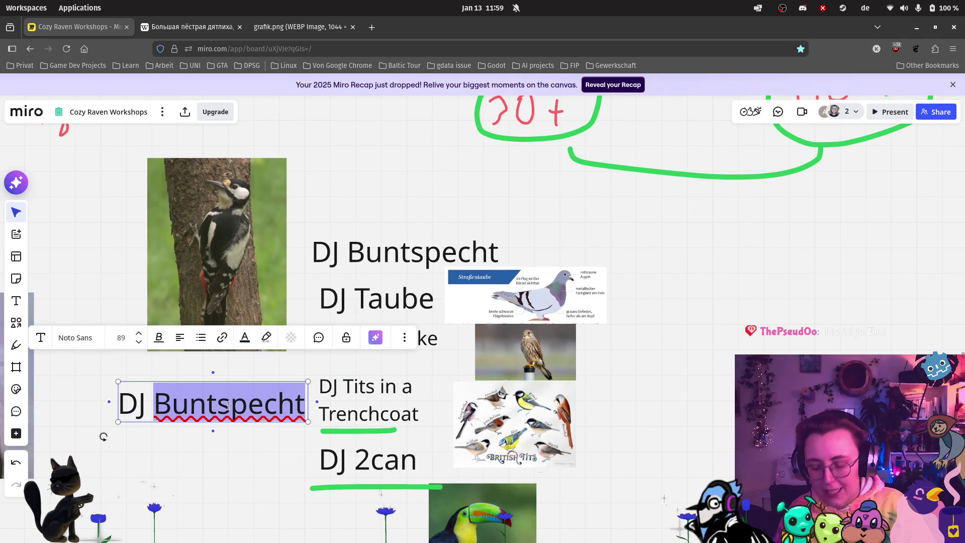
text(Reiher)
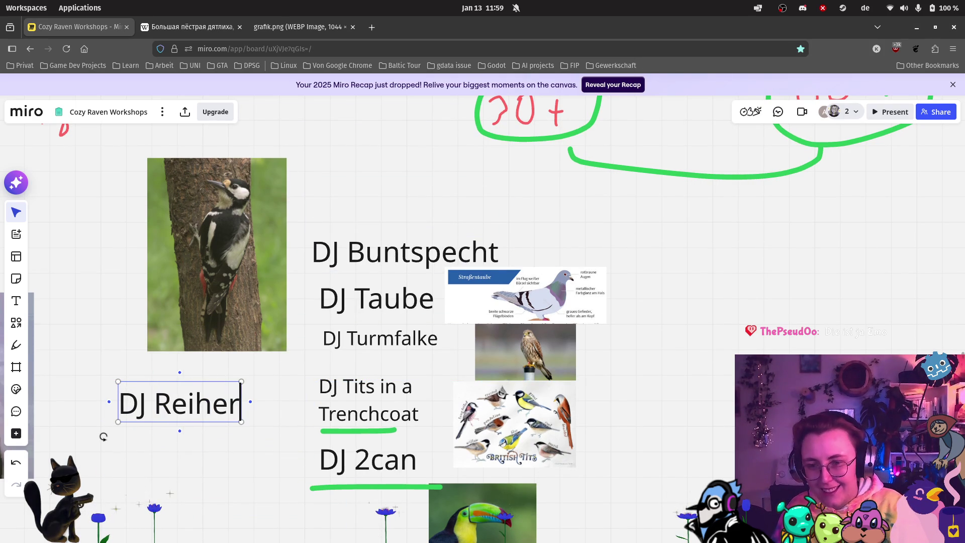
text(ente)
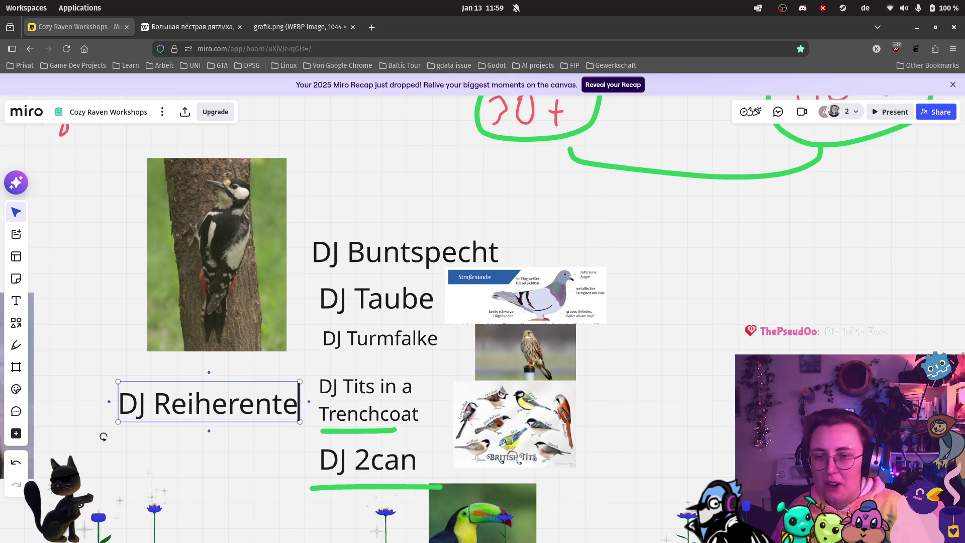
click(216, 496)
Step: Move the small tufted-duck picture down beside the DJ Reiherente label
scroll(379, 280, down, 3)
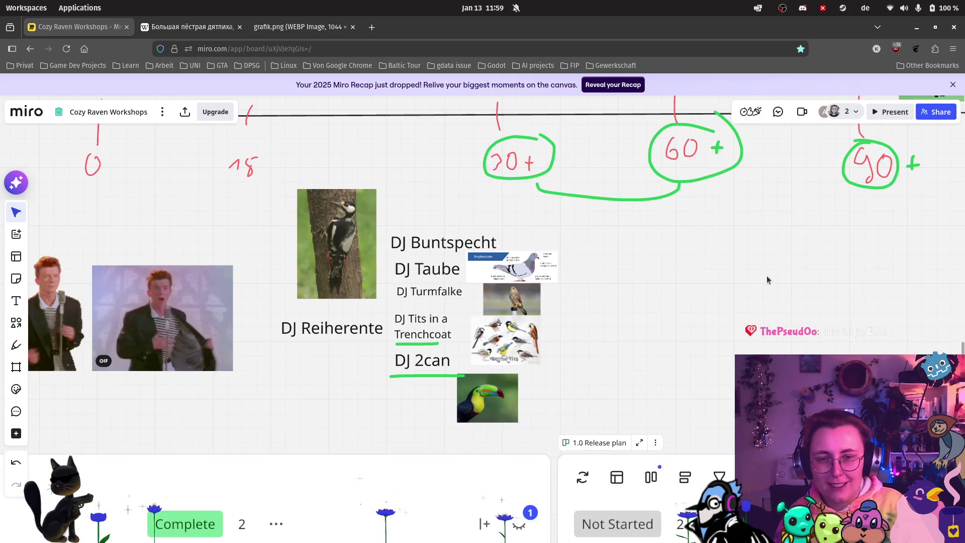
scroll(633, 436, up, 3)
scroll(452, 216, up, 3)
scroll(452, 216, right, 3)
click(432, 245)
drag(431, 245, 321, 502)
scroll(320, 501, down, 5)
scroll(321, 502, left, 5)
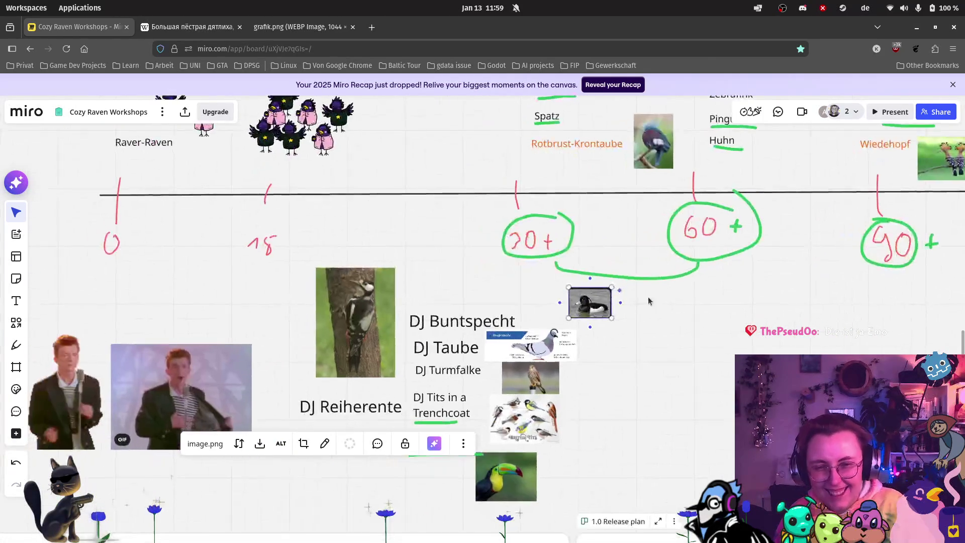
mouse_move(583, 300)
mouse_down()
mouse_move(441, 406)
mouse_move(327, 441)
mouse_move(284, 418)
mouse_up()
mouse_move(284, 417)
mouse_down()
mouse_move(280, 432)
mouse_move(281, 405)
mouse_move(269, 392)
mouse_move(273, 384)
mouse_move(290, 394)
mouse_up()
click(338, 451)
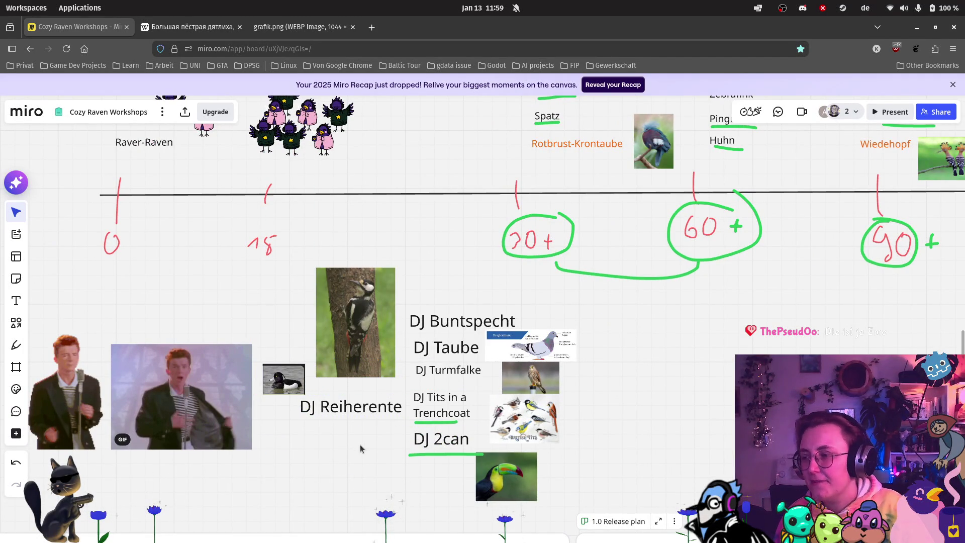
scroll(360, 428, up, 3)
scroll(362, 416, up, 2)
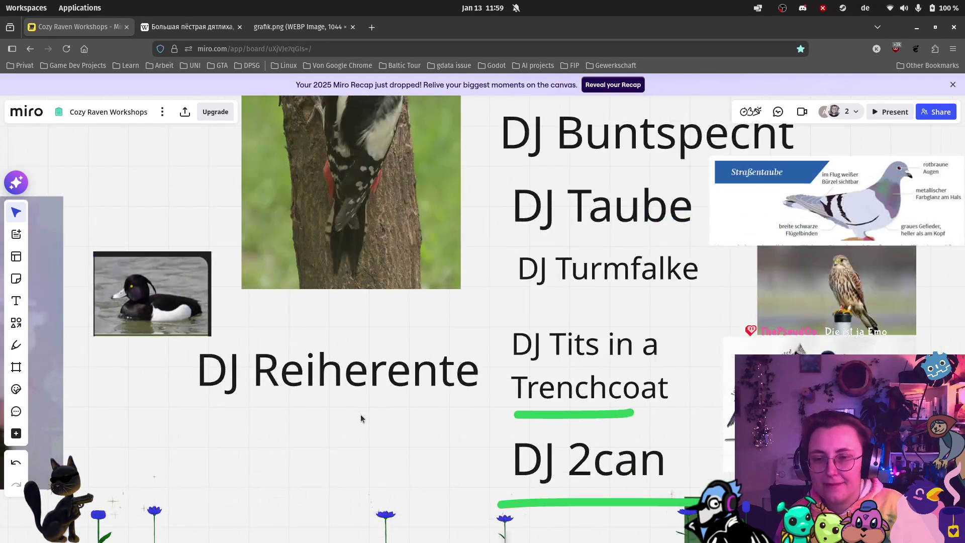
scroll(363, 418, down, 3)
scroll(845, 324, down, 5)
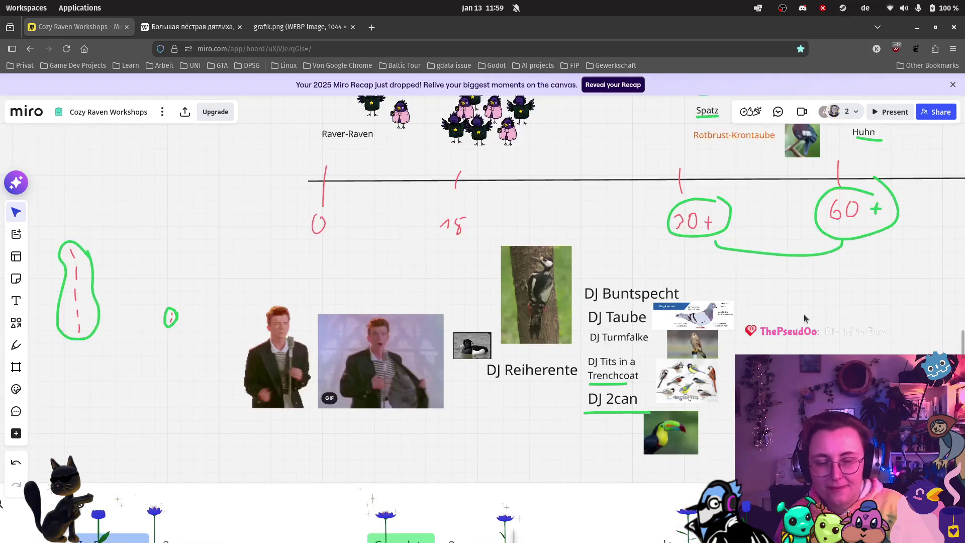
scroll(837, 315, right, 5)
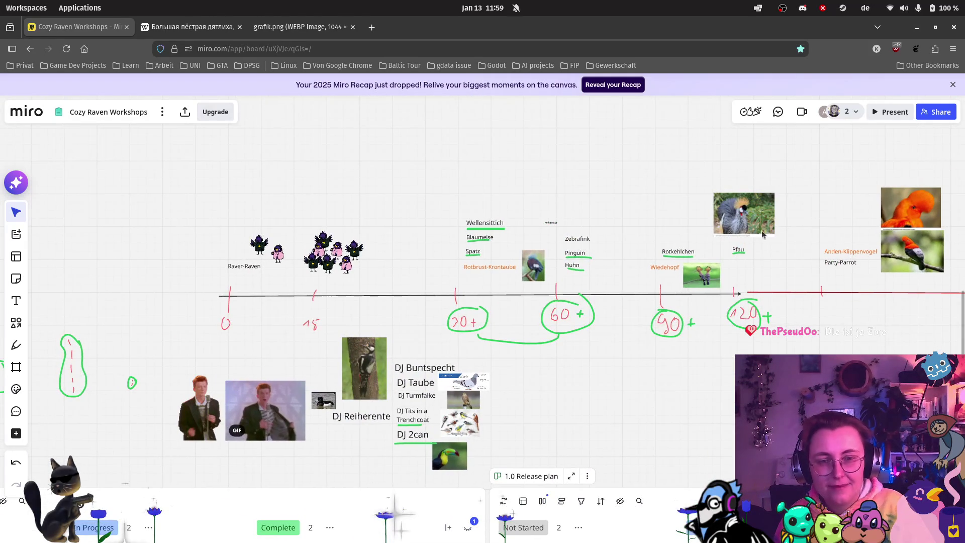
scroll(719, 257, up, 2)
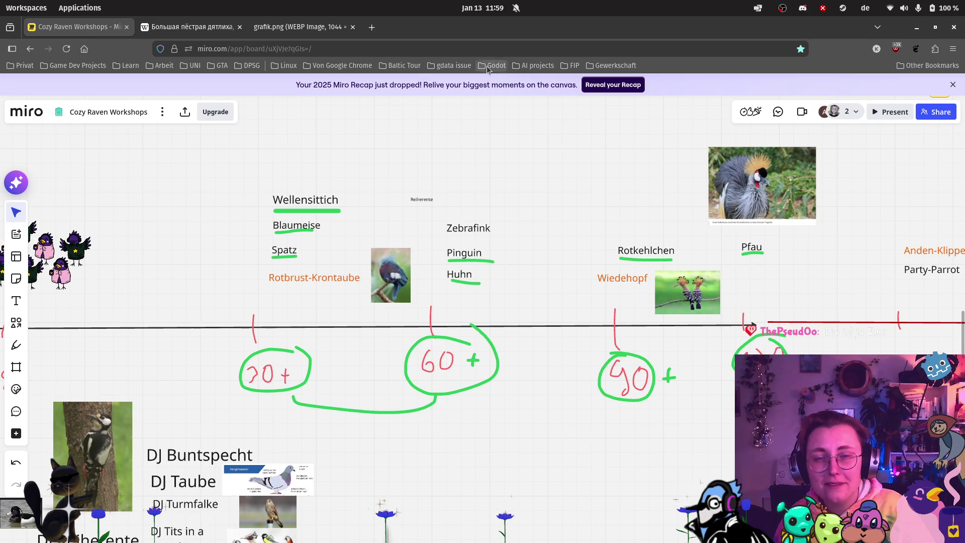
scroll(610, 278, up, 1)
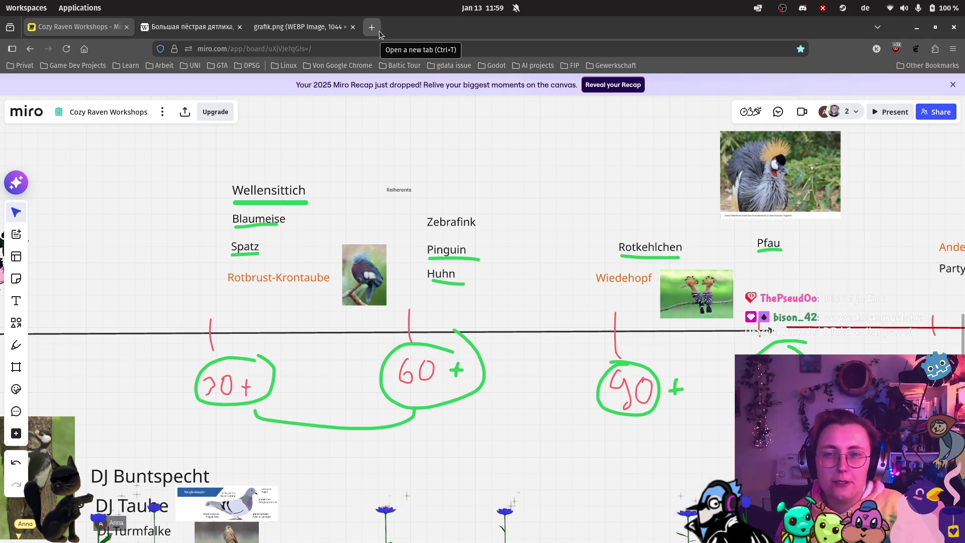
scroll(463, 426, down, 3)
Step: Pan past the DJ Dracula Parrot image down to the 1.0 Release plan kanban boards
drag(382, 427, 495, 321)
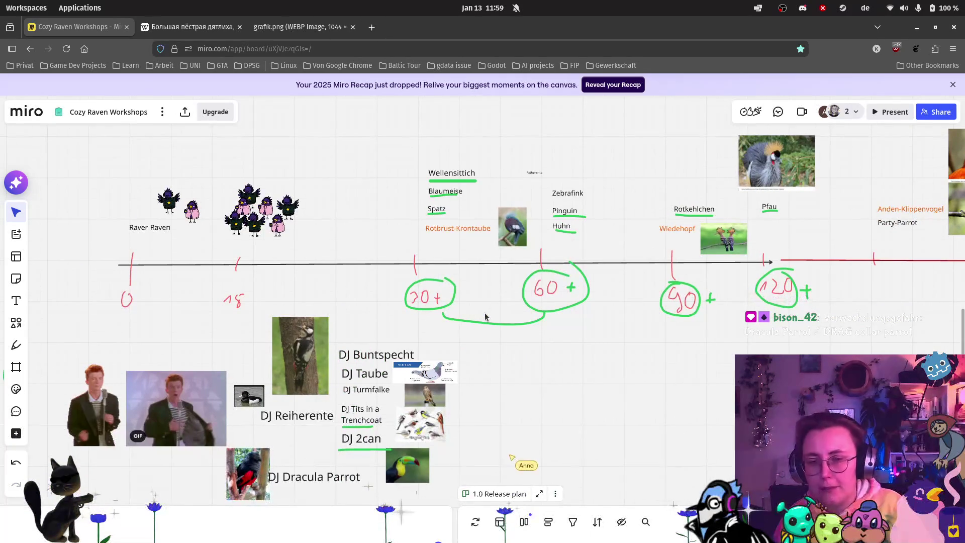
scroll(350, 447, up, 10)
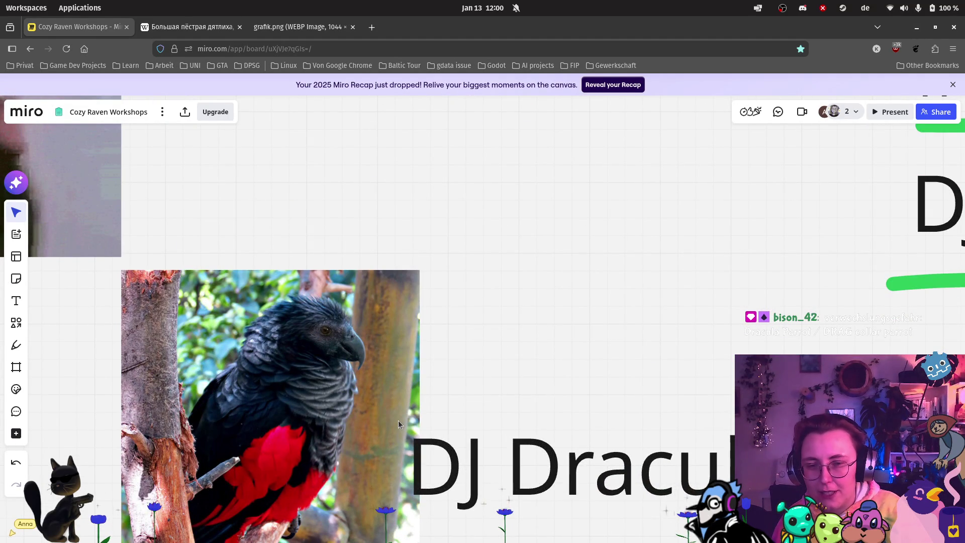
scroll(422, 378, down, 2)
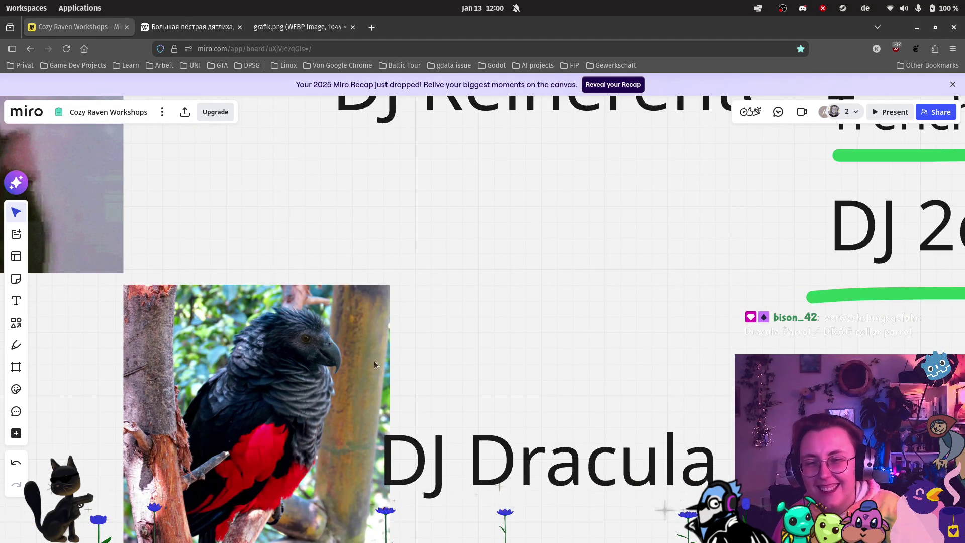
scroll(320, 401, up, 1)
scroll(321, 400, up, 1)
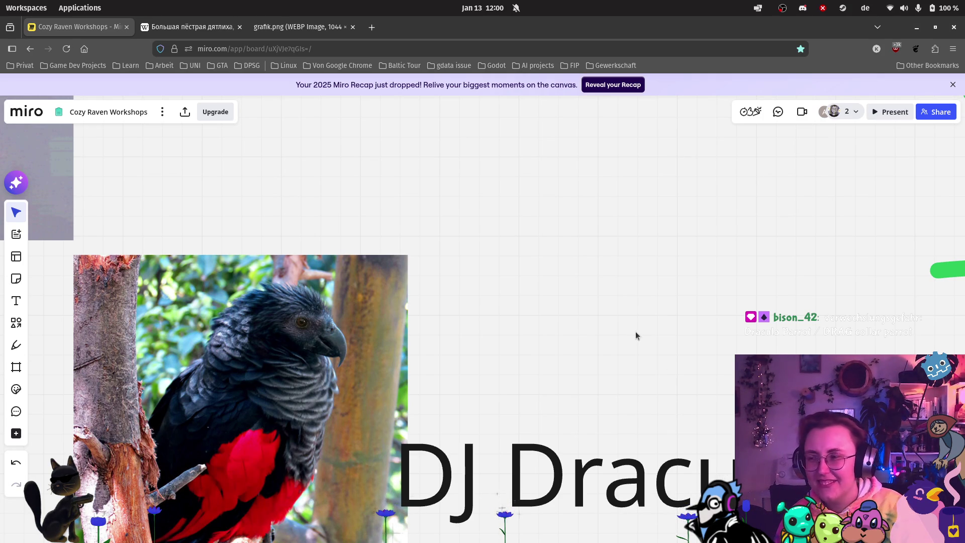
scroll(624, 330, down, 1)
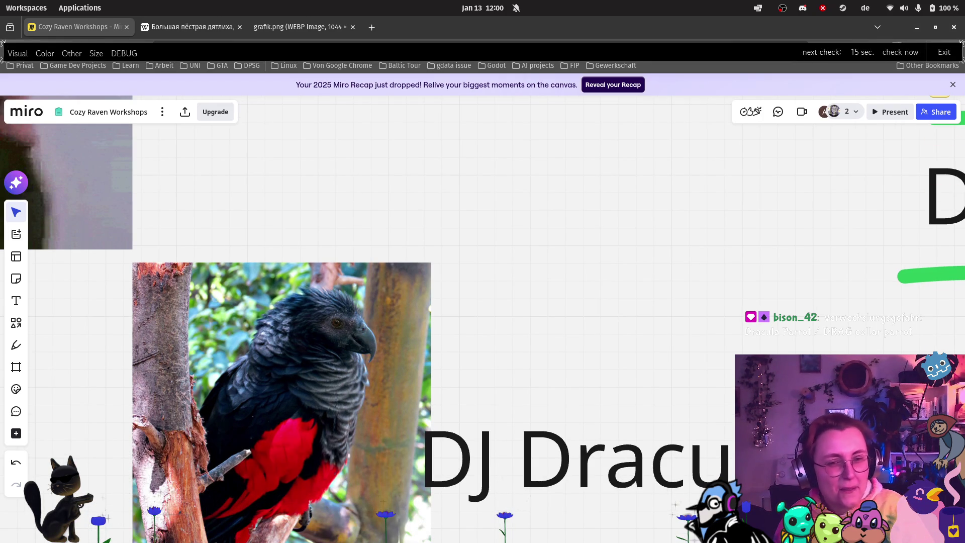
scroll(478, 307, down, 6)
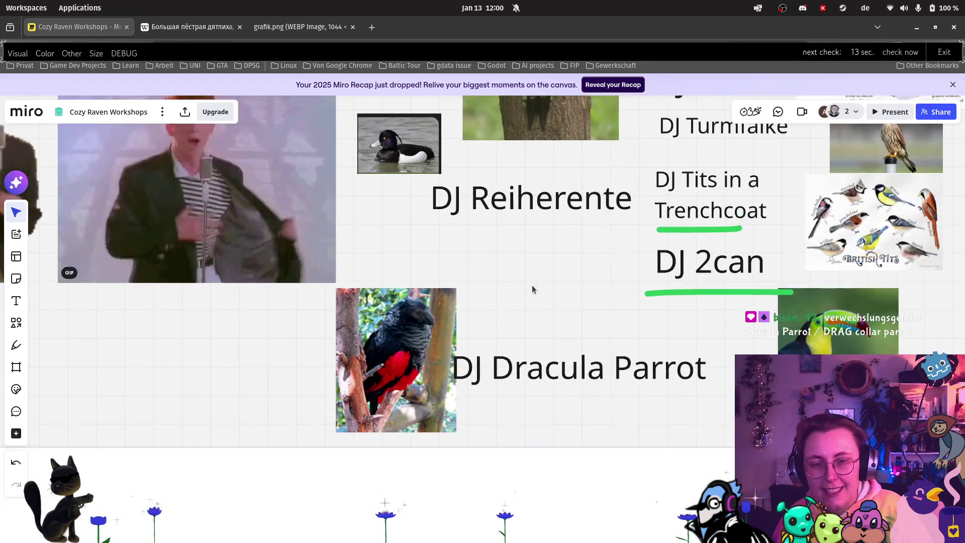
scroll(542, 297, down, 5)
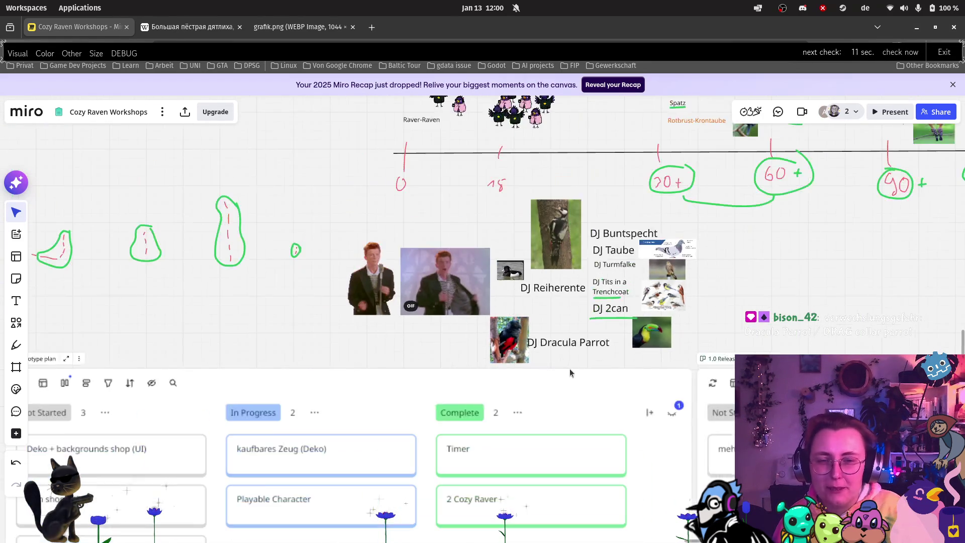
scroll(578, 375, down, 3)
scroll(586, 352, right, 5)
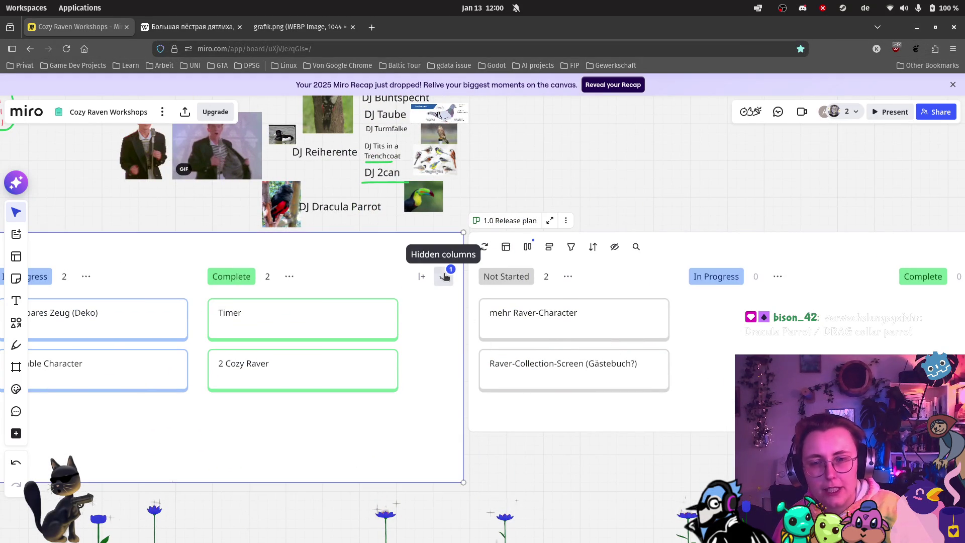
Step: Inspect the release plan's hidden columns, then go back to the timeline and select Rotkehlchen's green underline
click(446, 277)
click(572, 500)
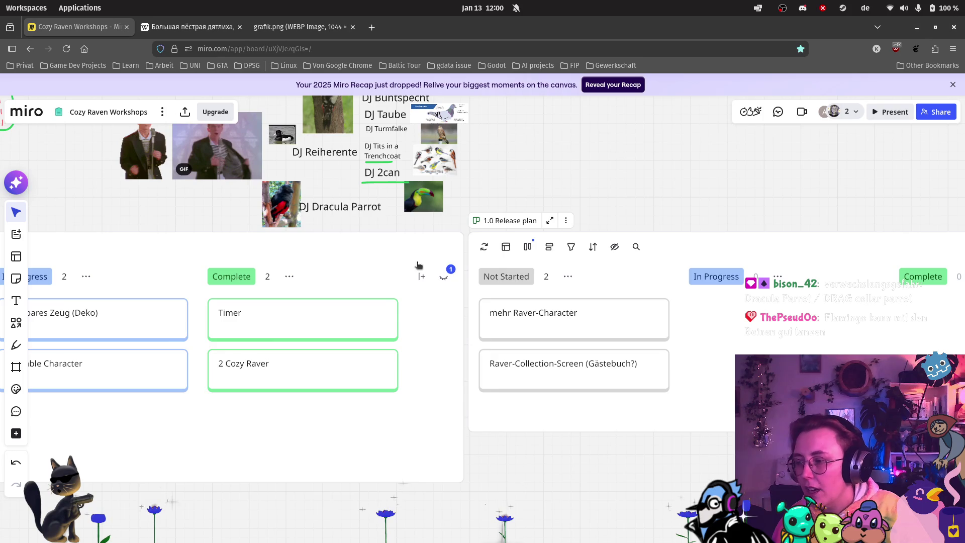
scroll(413, 339, down, 3)
scroll(412, 338, up, 5)
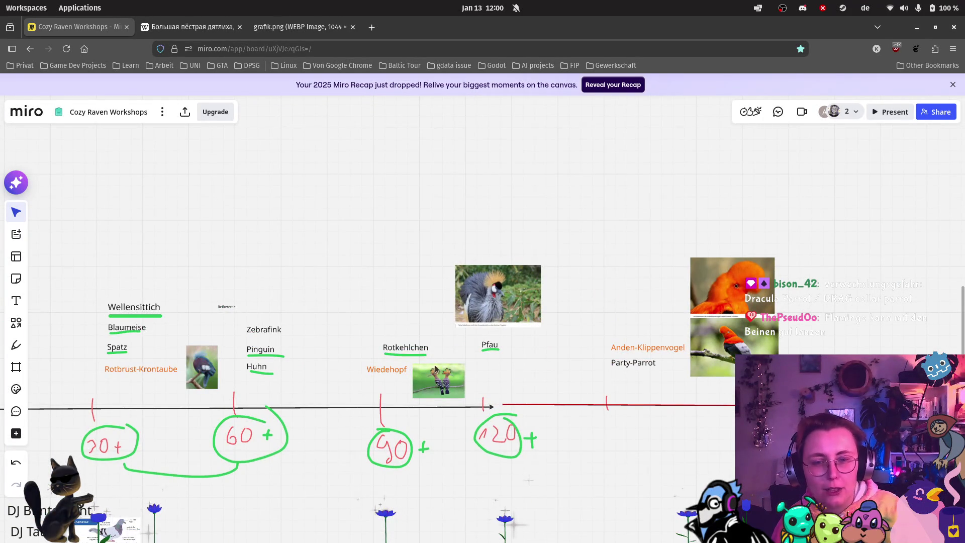
click(400, 354)
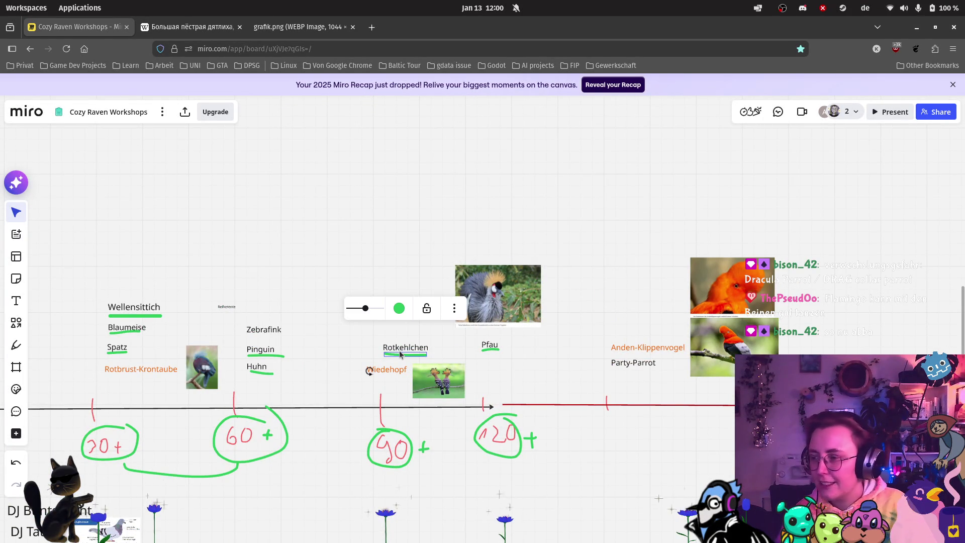
scroll(417, 320, up, 3)
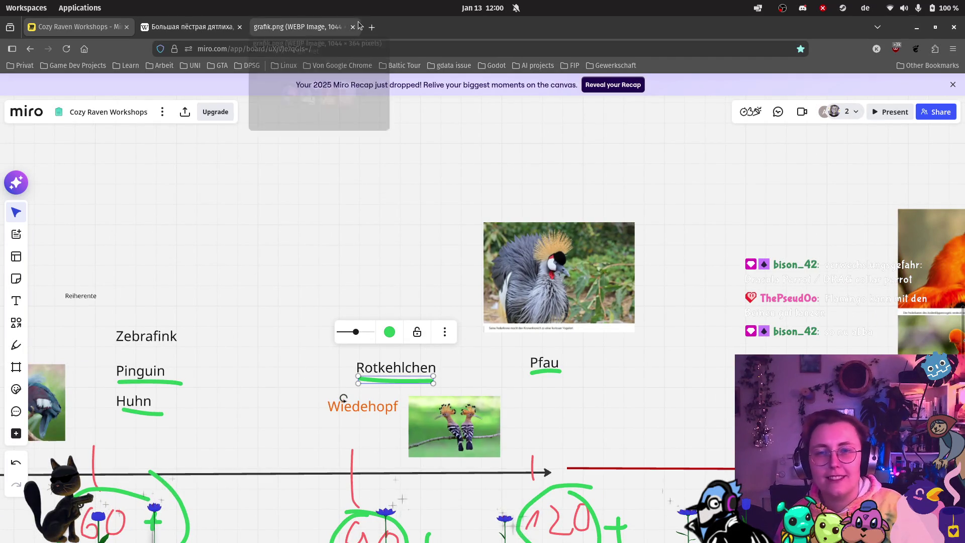
Step: Search Google for 'abba' in a new tab and open ABBA's 'Dancing Queen (Official Music Video)' from the Videos results
key(ctrl+t)
text(ap)
key(BackSpace)
key(BackSpace)
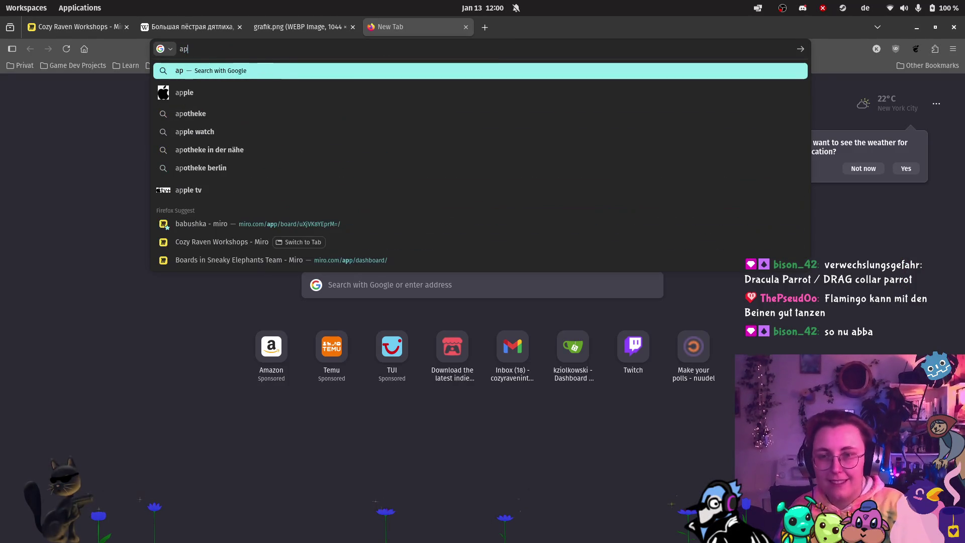
text(bba)
key(Return)
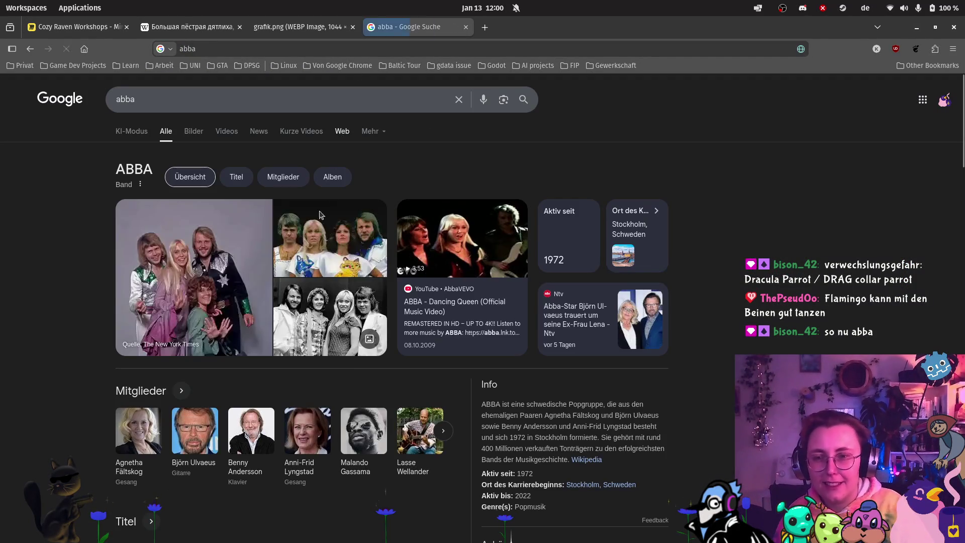
click(222, 137)
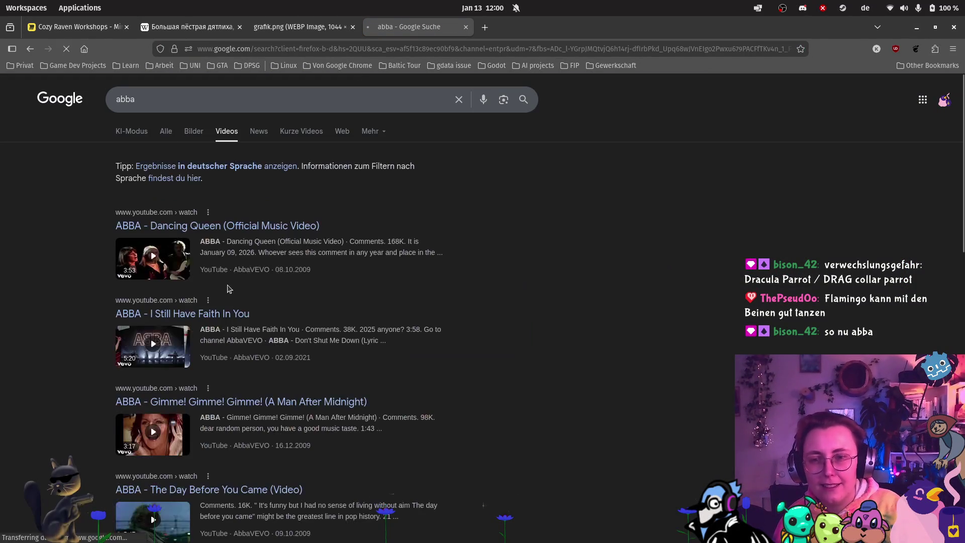
click(162, 246)
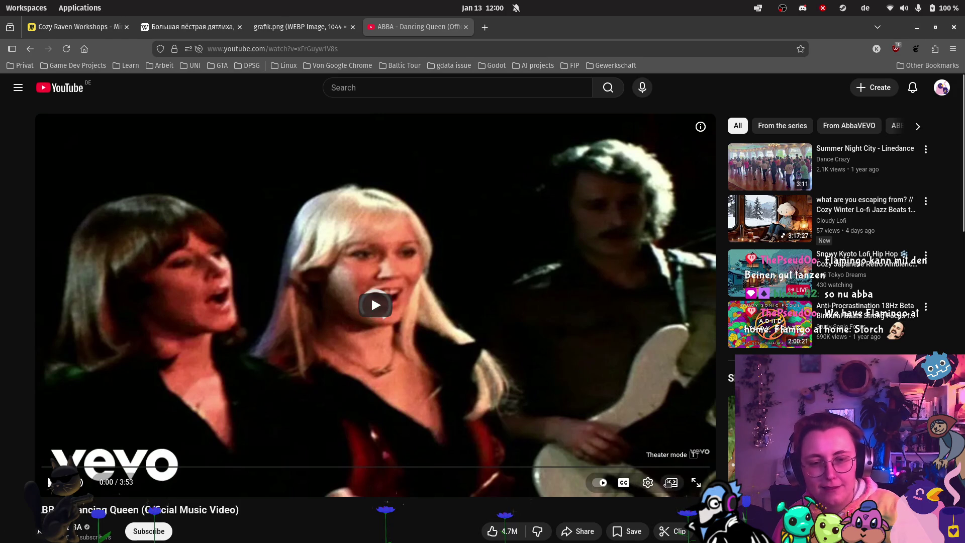
Step: Play Dancing Queen in theater mode at a lower volume, then switch to the grafik.png tab
click(670, 482)
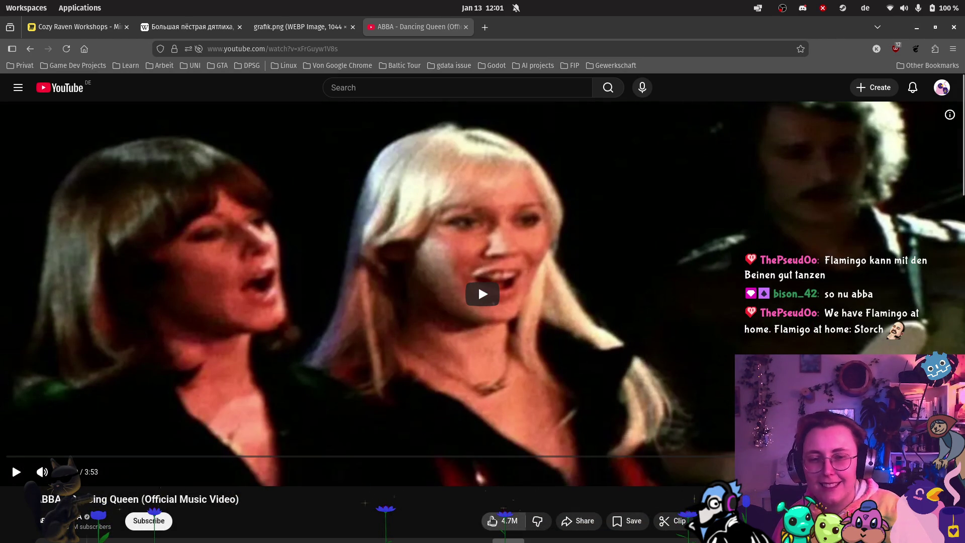
key(space)
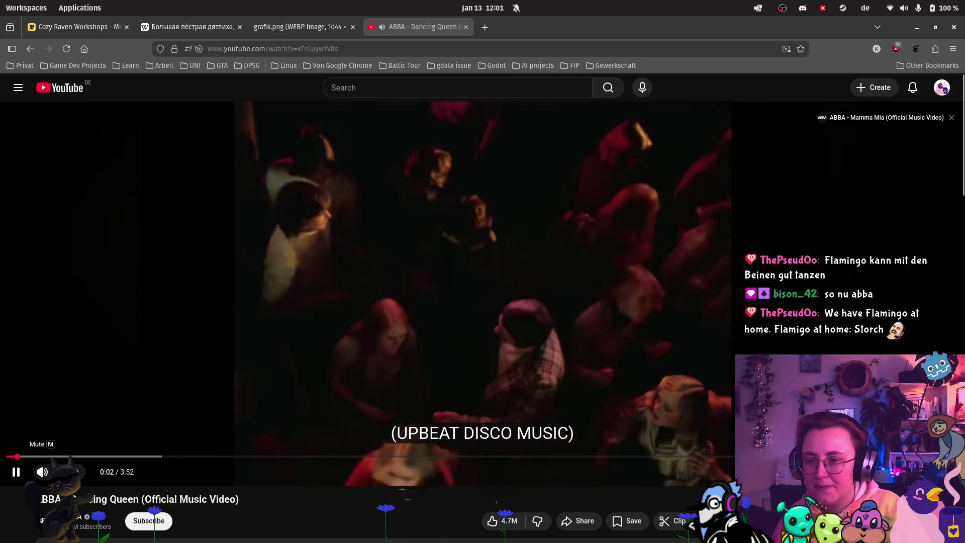
click(65, 471)
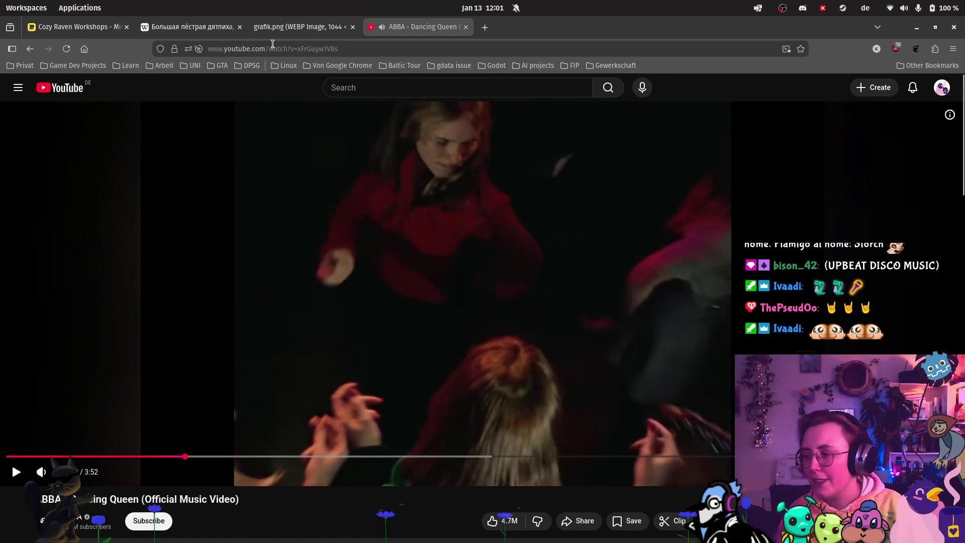
click(322, 31)
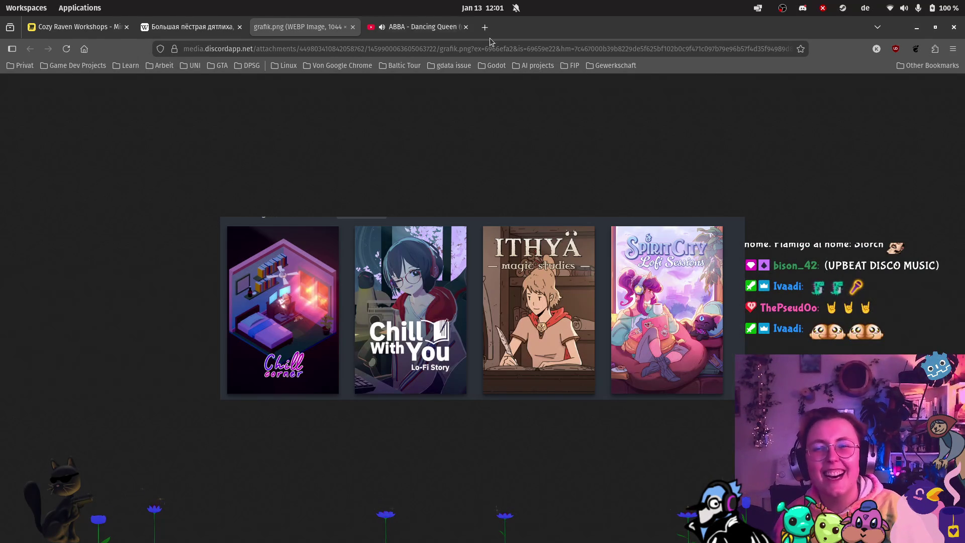
Step: Return to the Cozy Raven Workshops board and zoom out over the 20+ to 120+ bird timeline
click(75, 27)
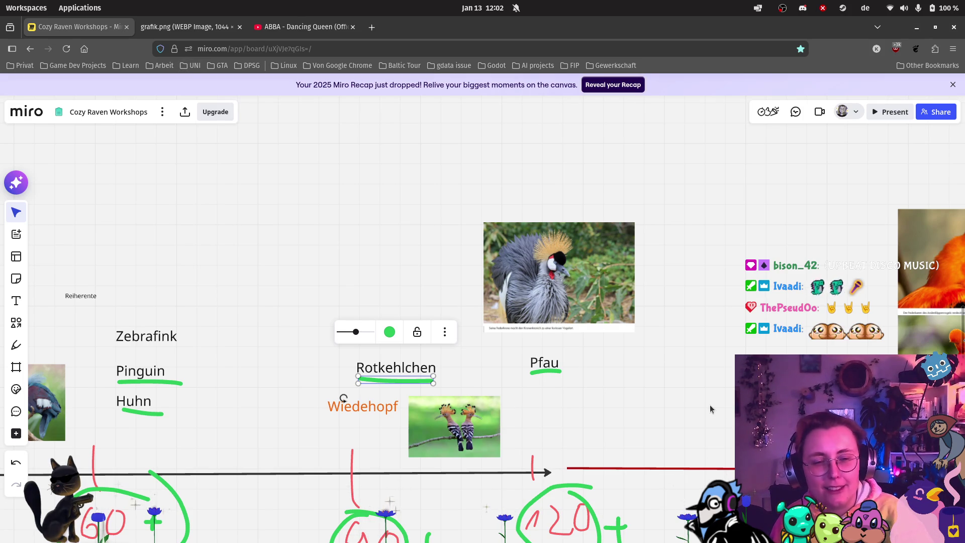
scroll(710, 352, down, 3)
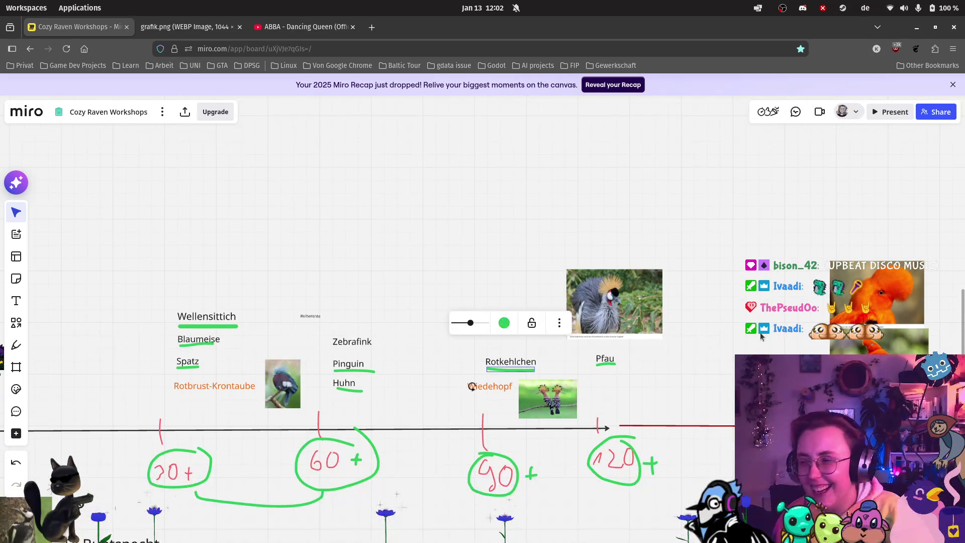
Step: Pan around the bird timeline and deselect the green underline under Rotkehlchen
scroll(717, 374, down, 1)
scroll(716, 371, down, 1)
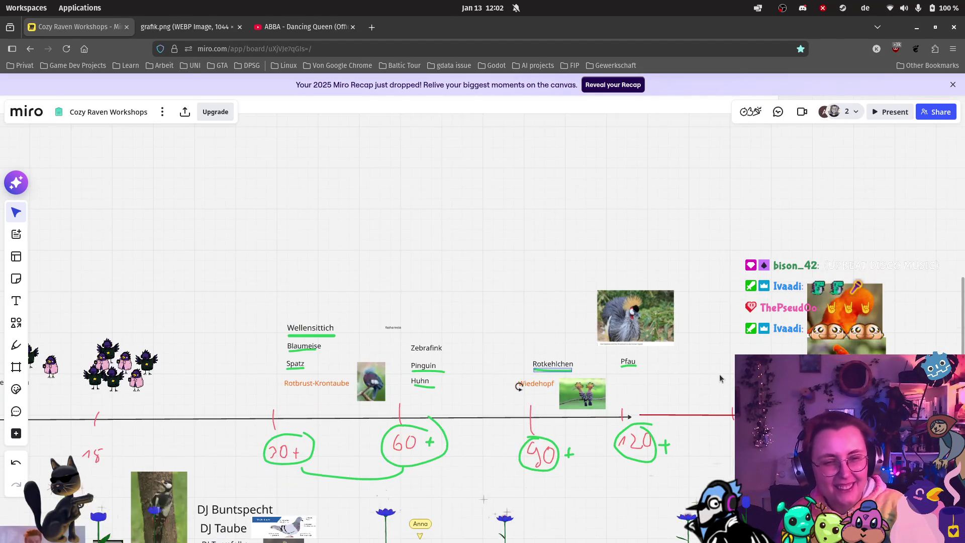
scroll(728, 316, down, 5)
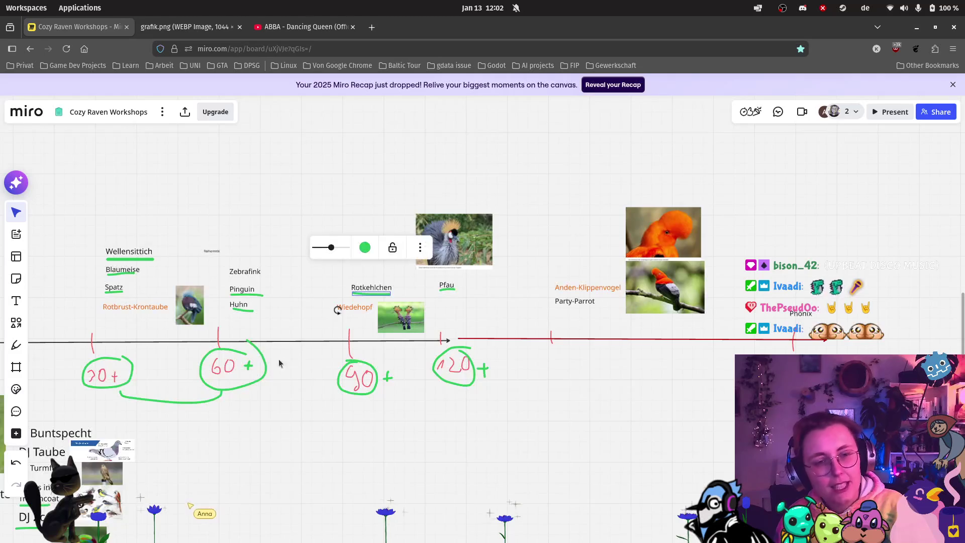
scroll(672, 373, left, 5)
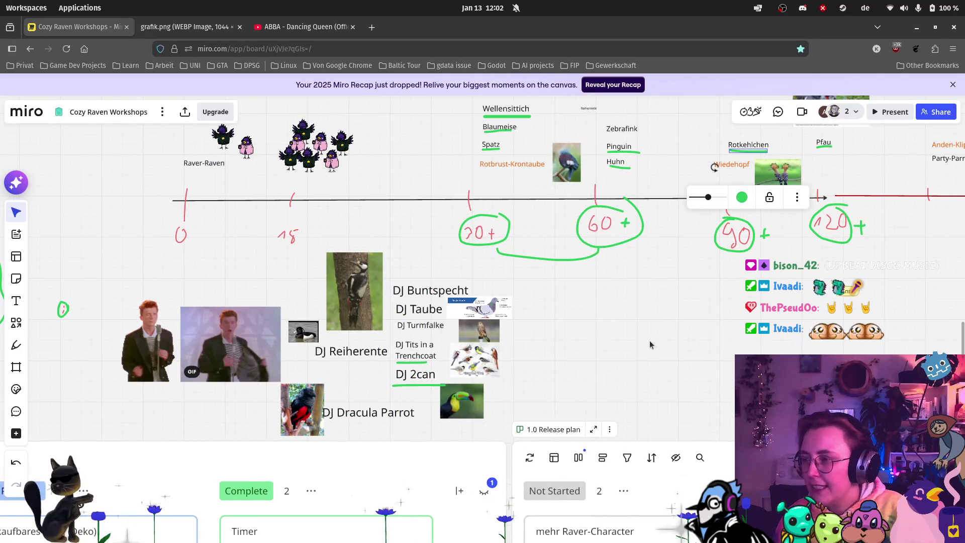
scroll(643, 324, right, 5)
scroll(643, 324, up, 3)
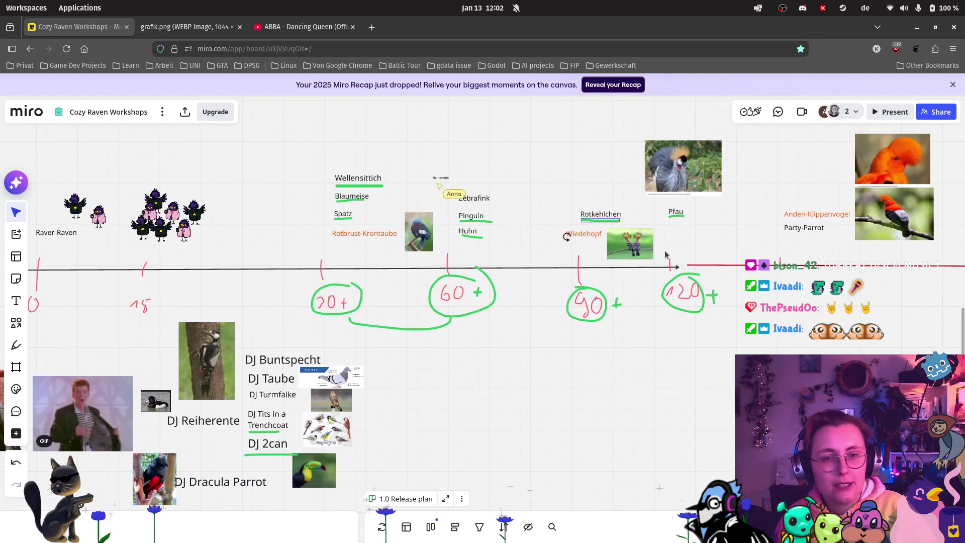
scroll(641, 255, right, 2)
scroll(641, 255, up, 2)
scroll(493, 227, up, 5)
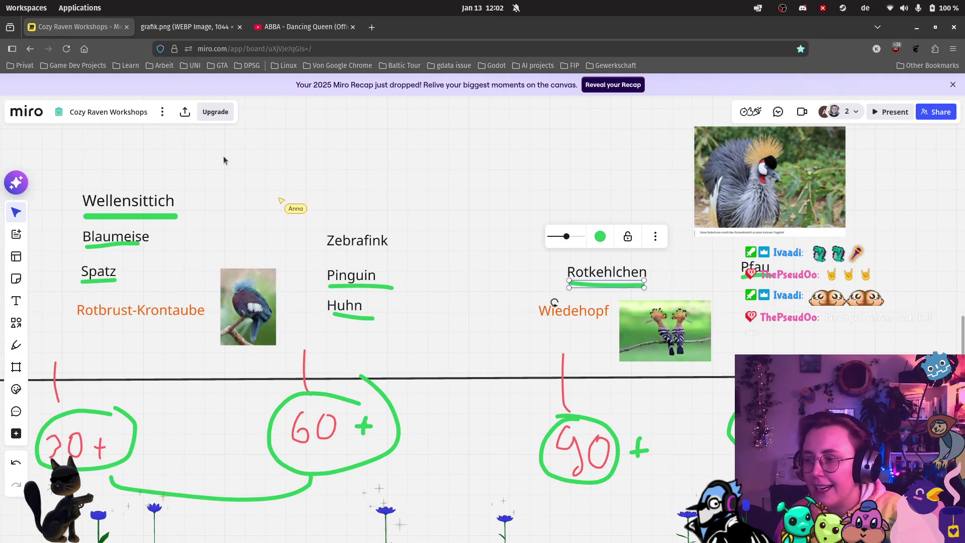
click(554, 302)
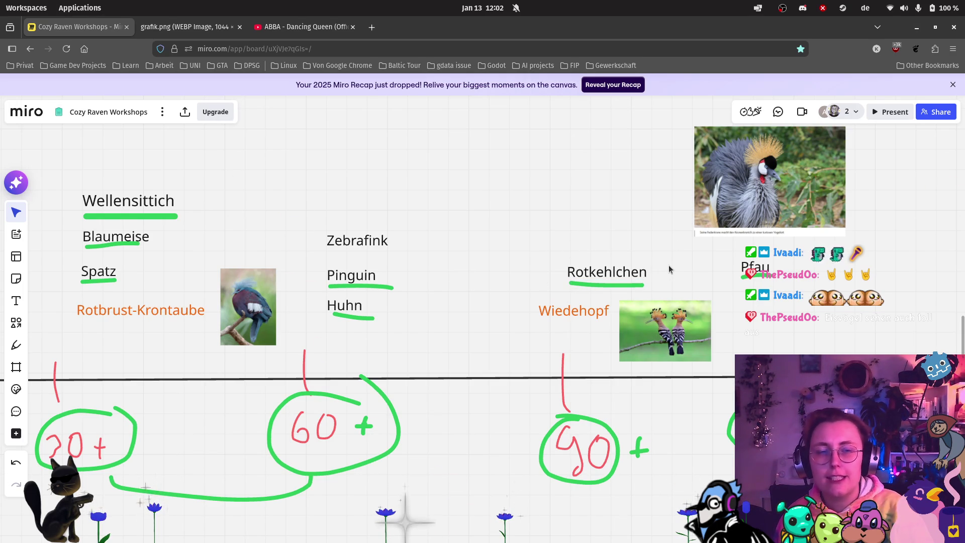
Step: Pan along the timeline past Pfau to Anden-Klippenvogel, Party-Parrot and Phönix
scroll(792, 288, right, 1)
drag(792, 288, 118, 289)
mouse_move(547, 271)
mouse_down()
mouse_move(477, 270)
mouse_move(722, 265)
mouse_up()
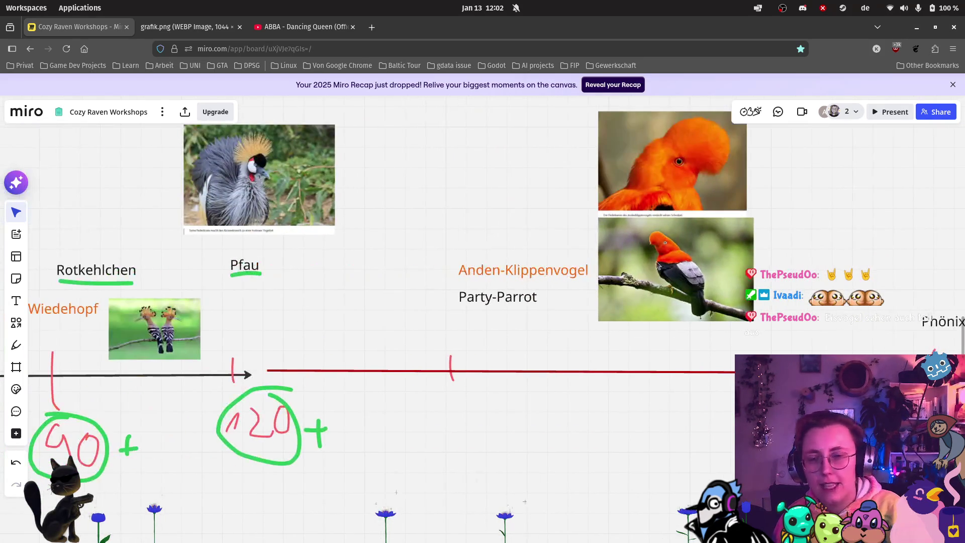
scroll(526, 367, up, 10)
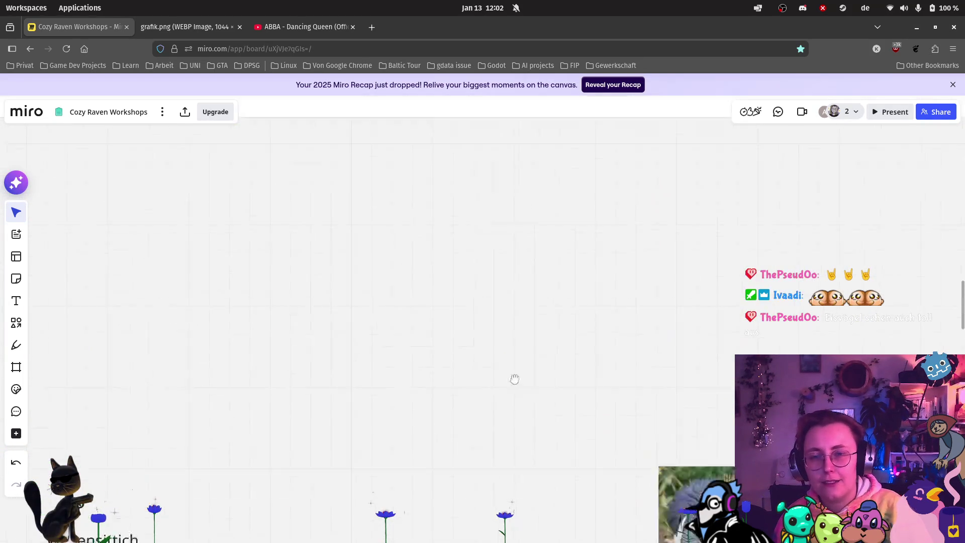
scroll(407, 416, down, 5)
scroll(391, 358, up, 5)
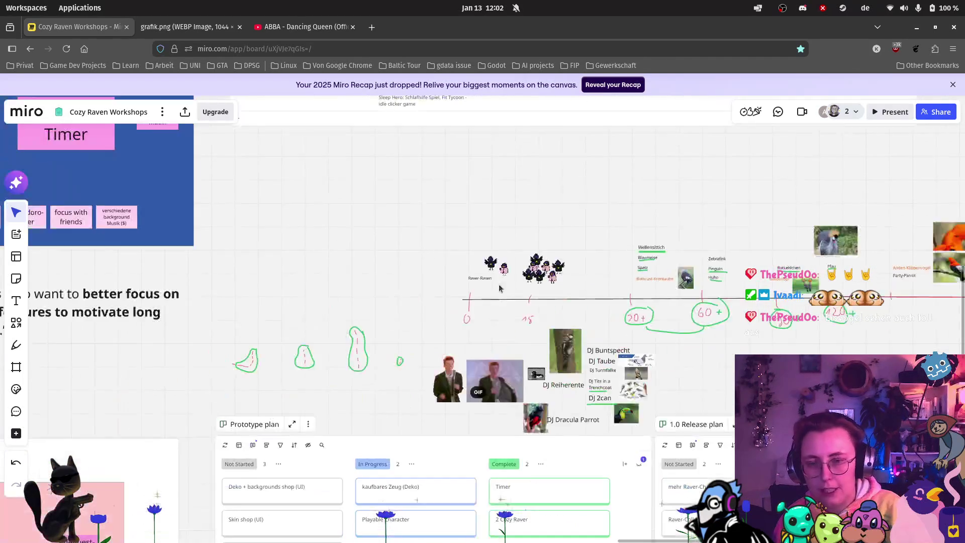
Step: Draw a green freehand mushroom with a rounded cap and tall stem beside the other green sketches
click(17, 346)
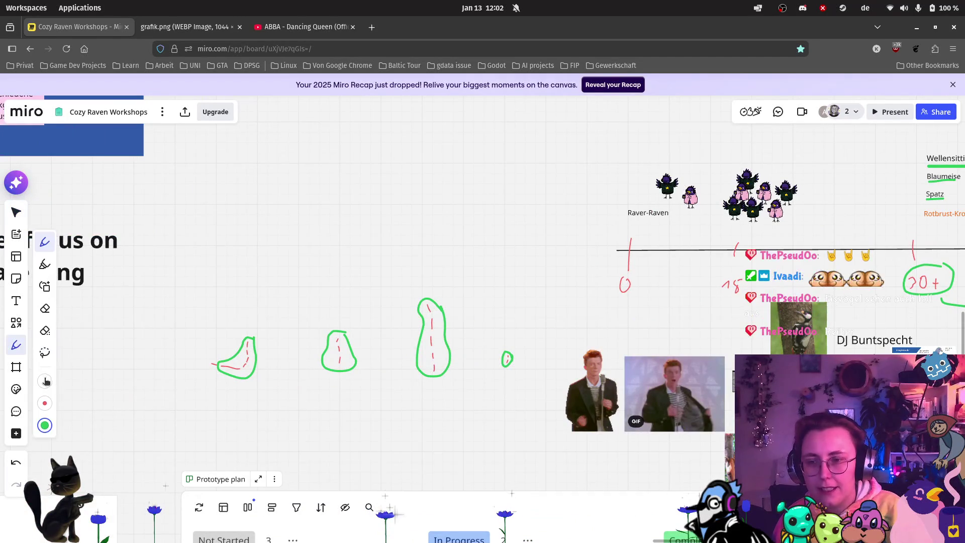
click(45, 425)
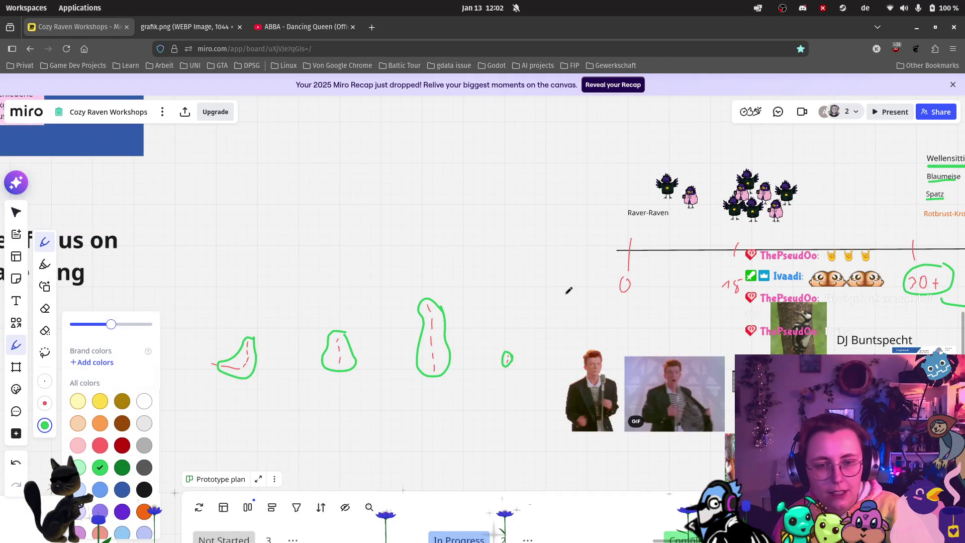
drag(569, 294, 537, 302)
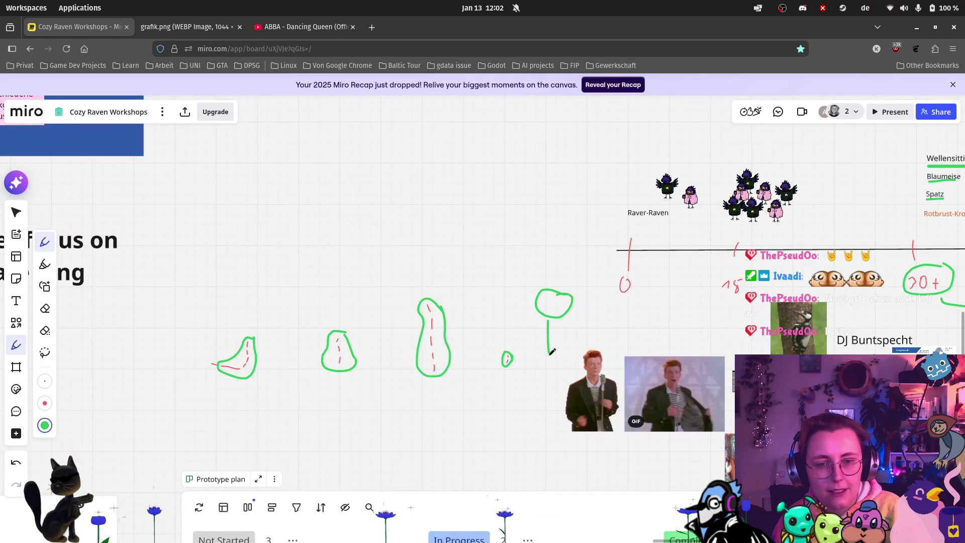
drag(565, 345, 562, 360)
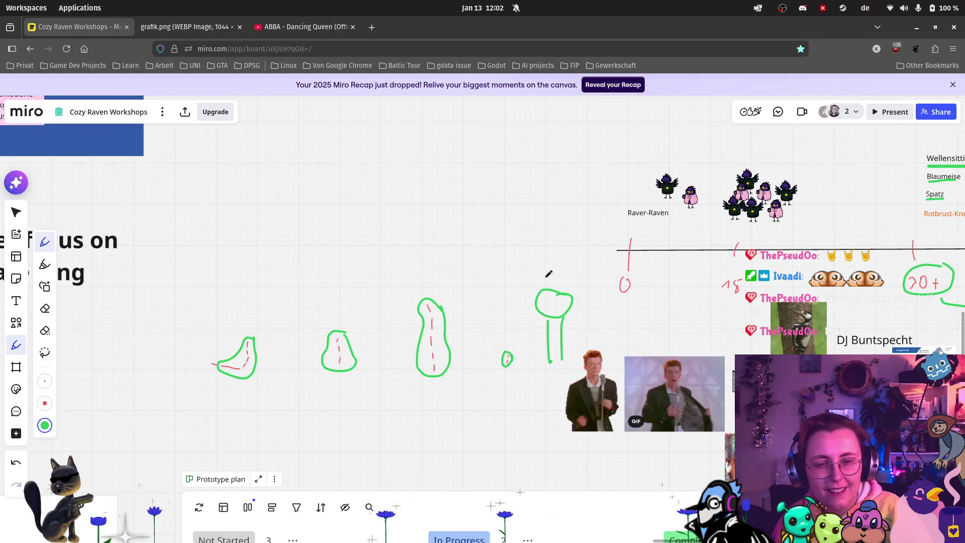
drag(549, 272, 543, 290)
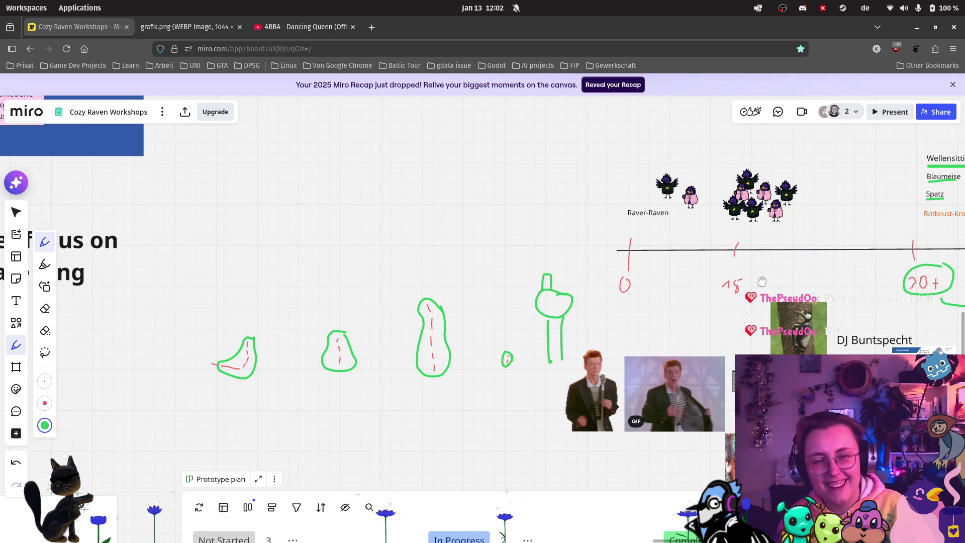
scroll(778, 282, right, 7)
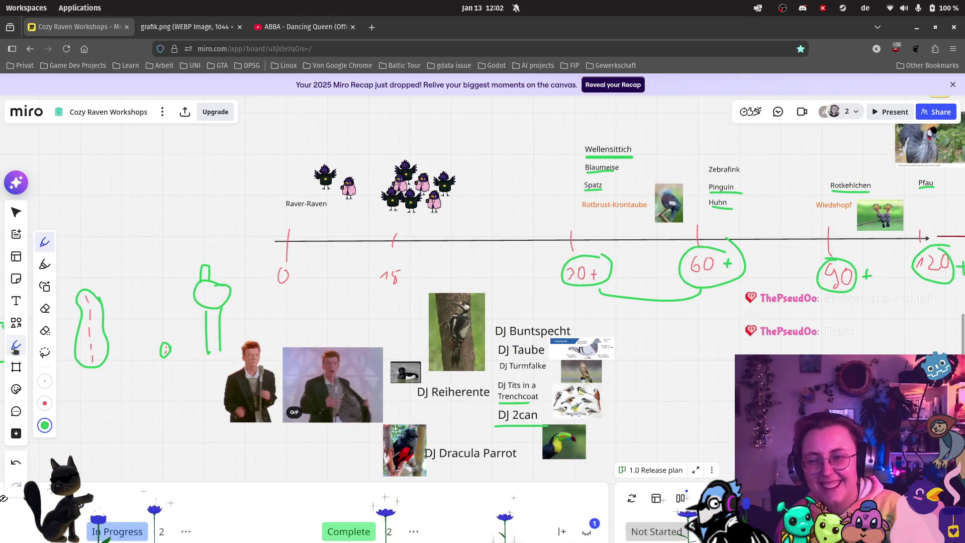
Step: Leave the pen for the Select tool and pan to the bird timeline from Wellensittich to Phönix
click(15, 346)
scroll(474, 314, right, 6)
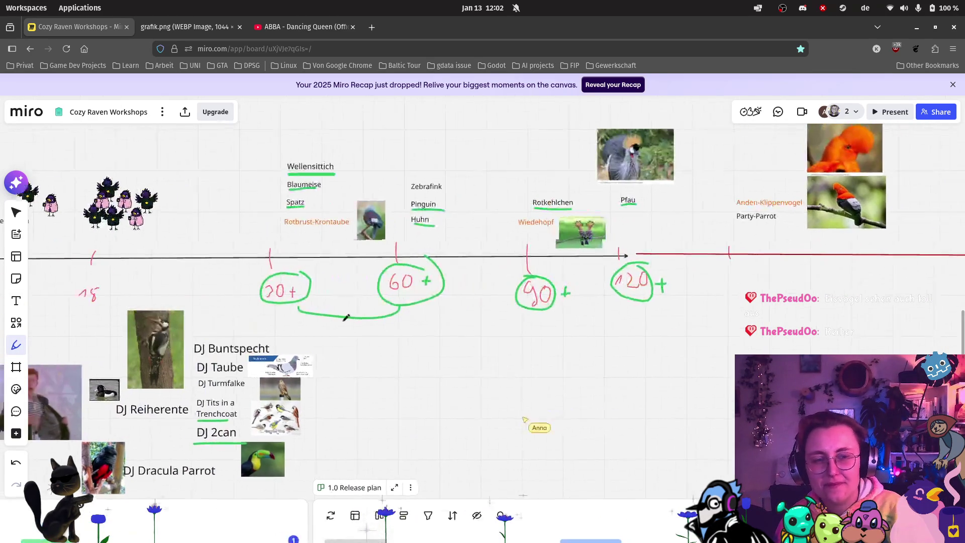
click(13, 349)
click(17, 215)
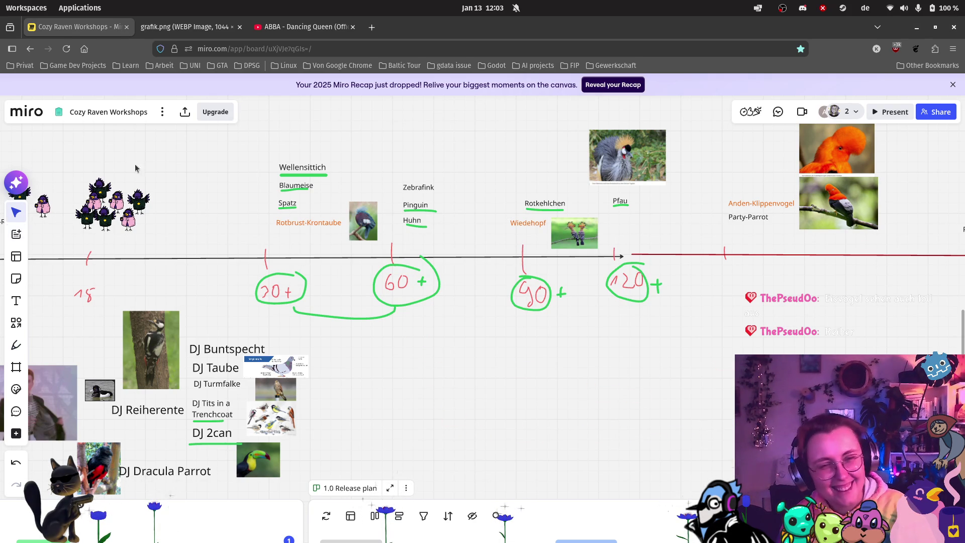
drag(691, 240, 501, 339)
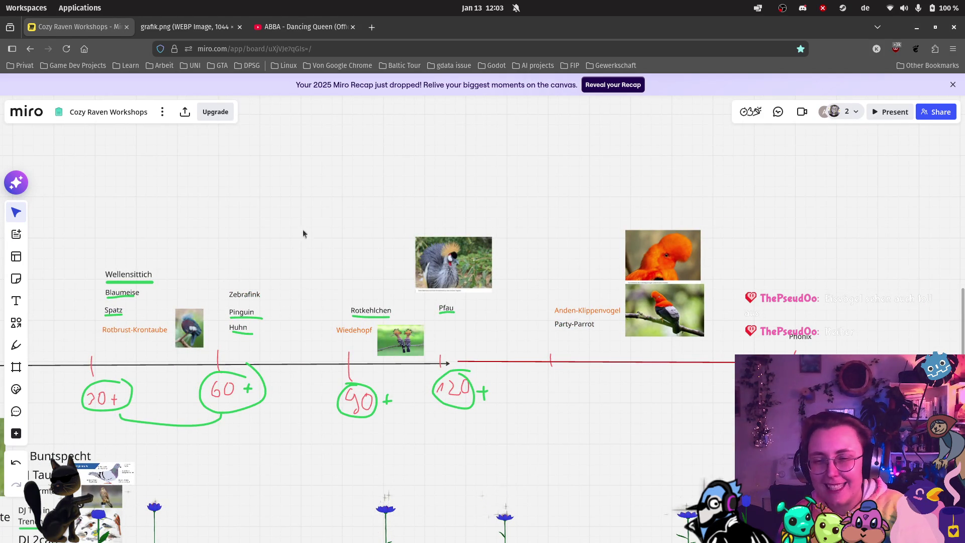
scroll(301, 248, up, 3)
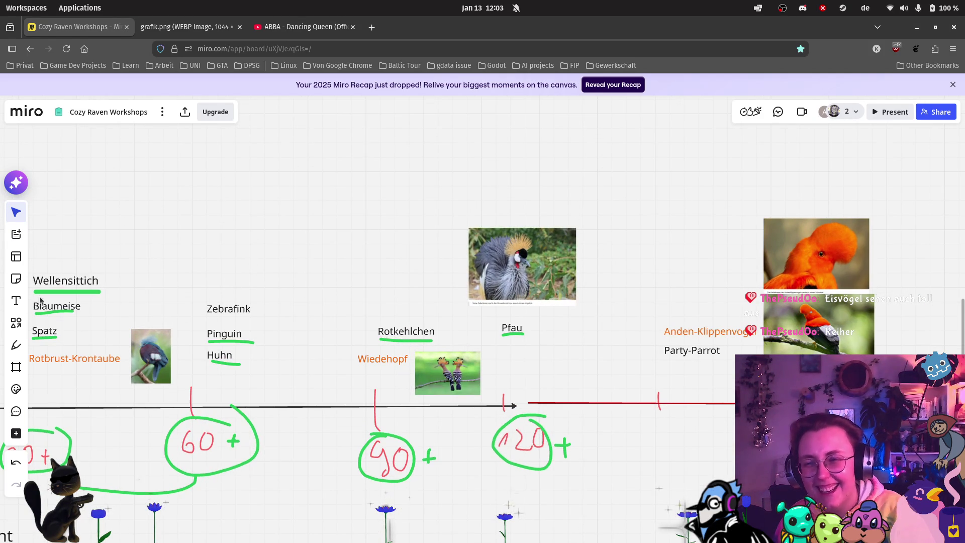
click(15, 305)
scroll(189, 273, down, 3)
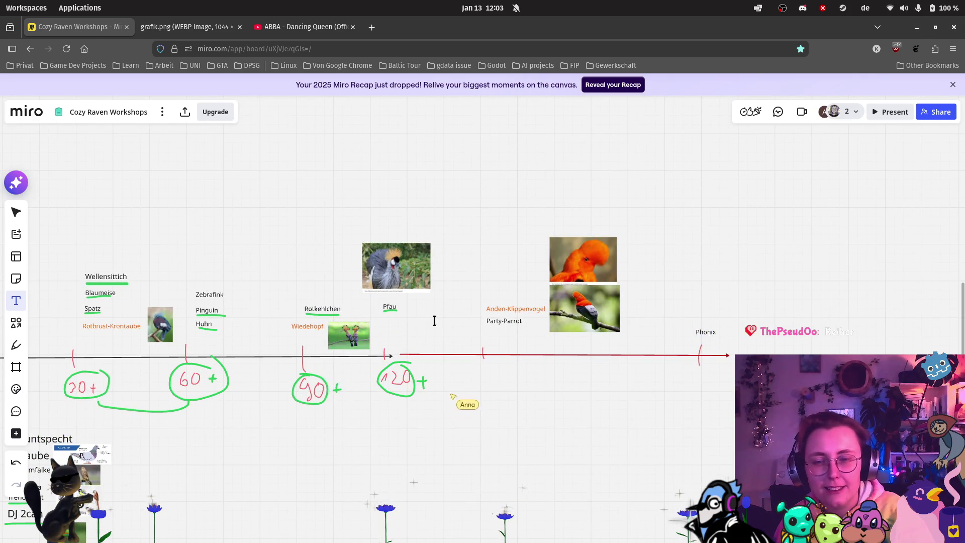
Step: Add a 'Flamingo' text label beneath Pfau and shrink it to a small size
click(393, 323)
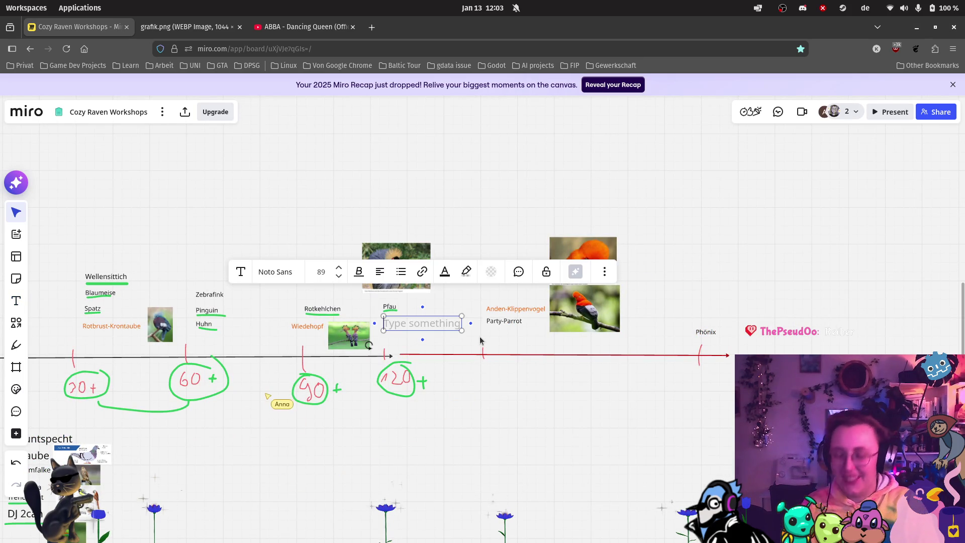
text(Flamingo)
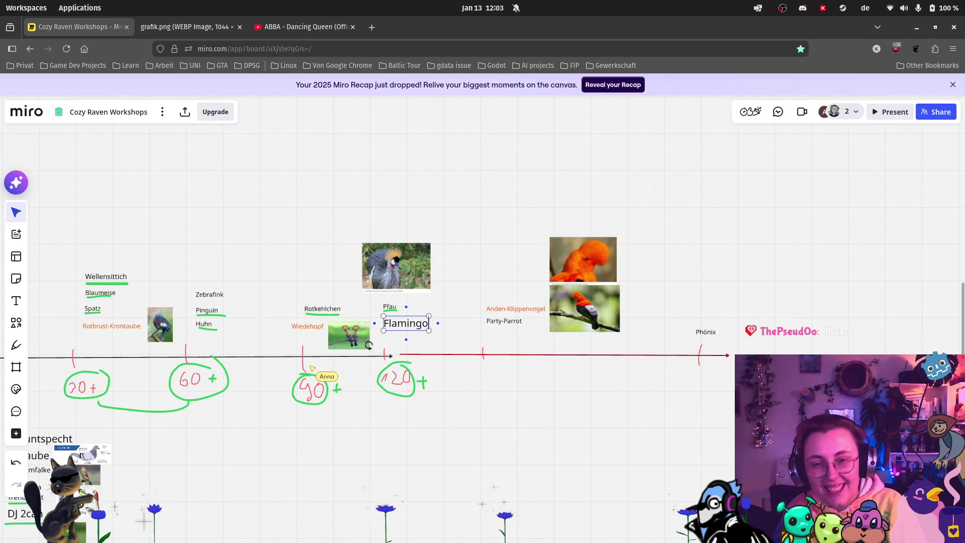
click(441, 389)
scroll(493, 367, up, 3)
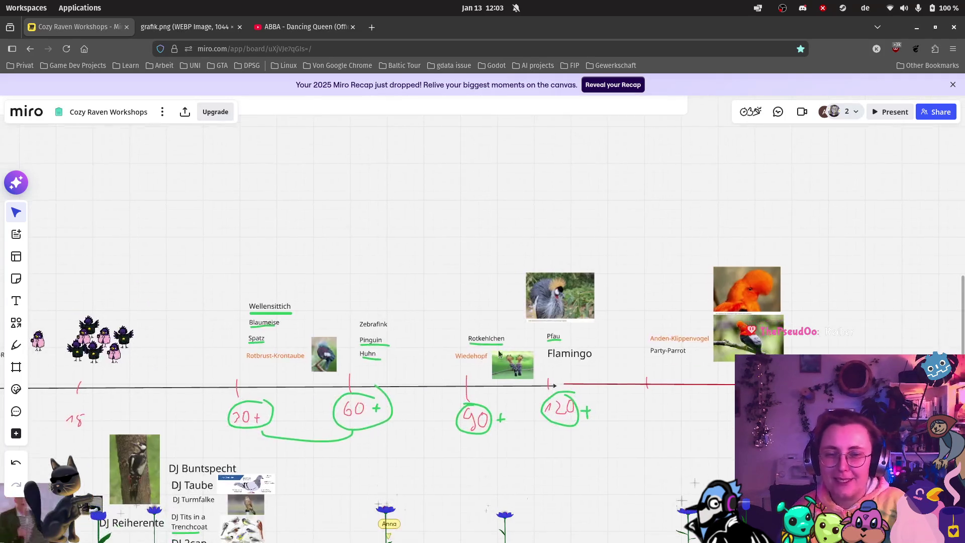
scroll(555, 358, up, 3)
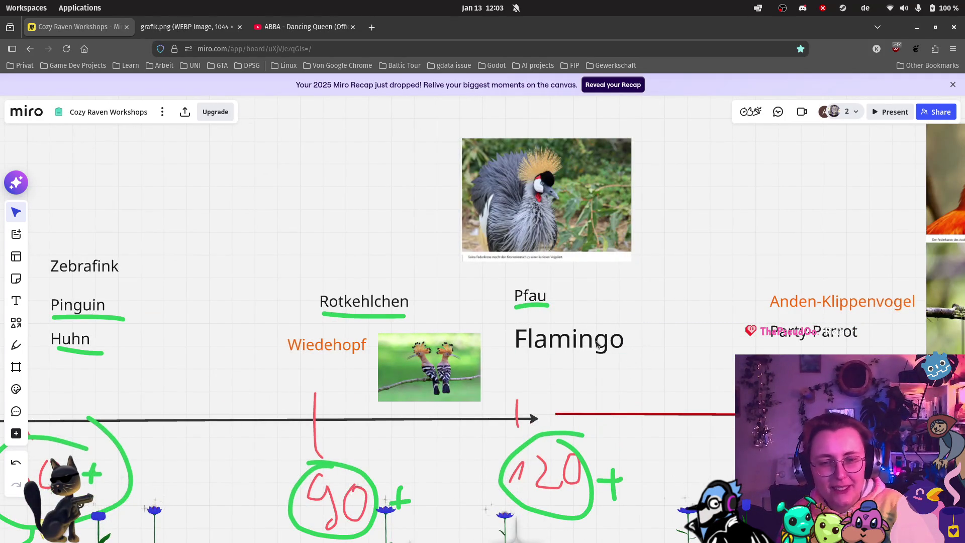
click(621, 347)
drag(629, 355, 596, 348)
scroll(709, 293, left, 8)
scroll(709, 293, left, 2)
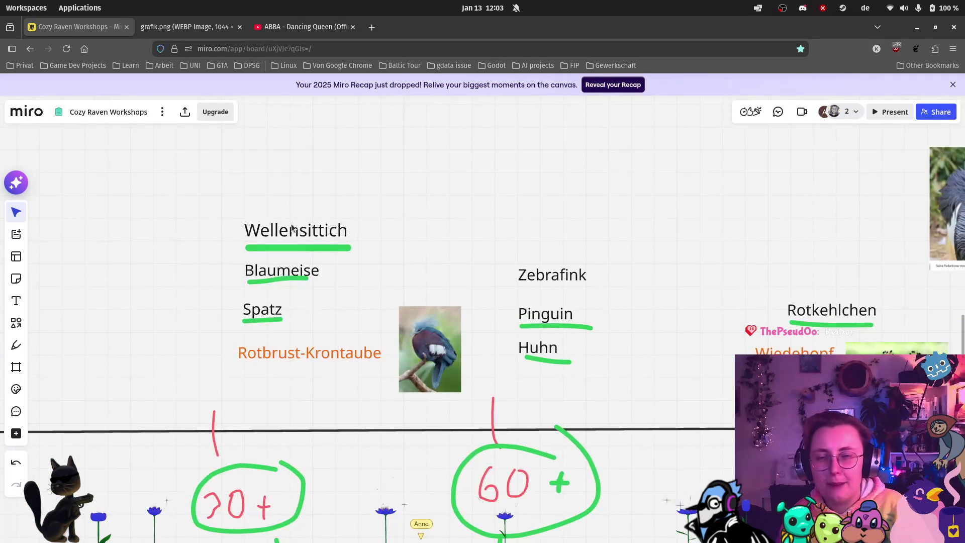
Step: Create a small 'Storch' text label above Wellensittich
click(16, 301)
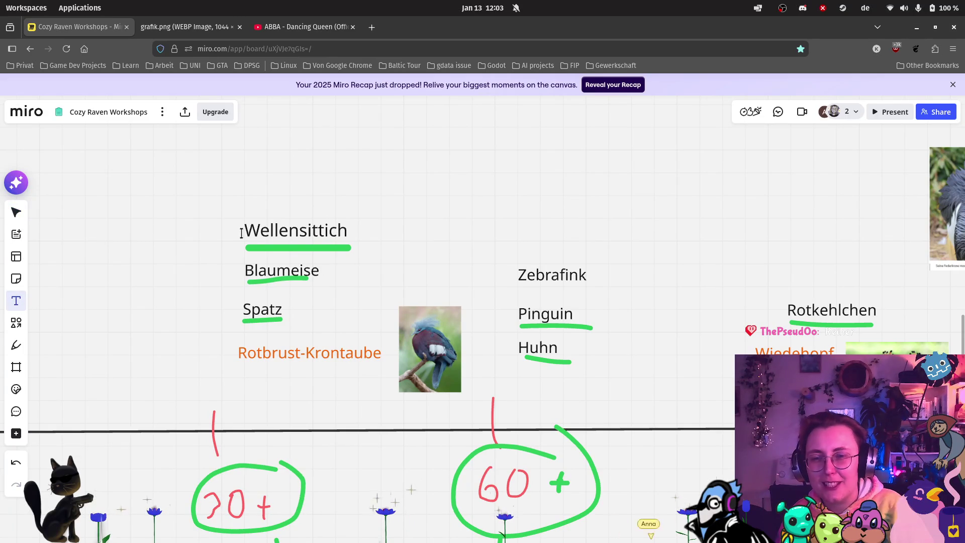
click(263, 207)
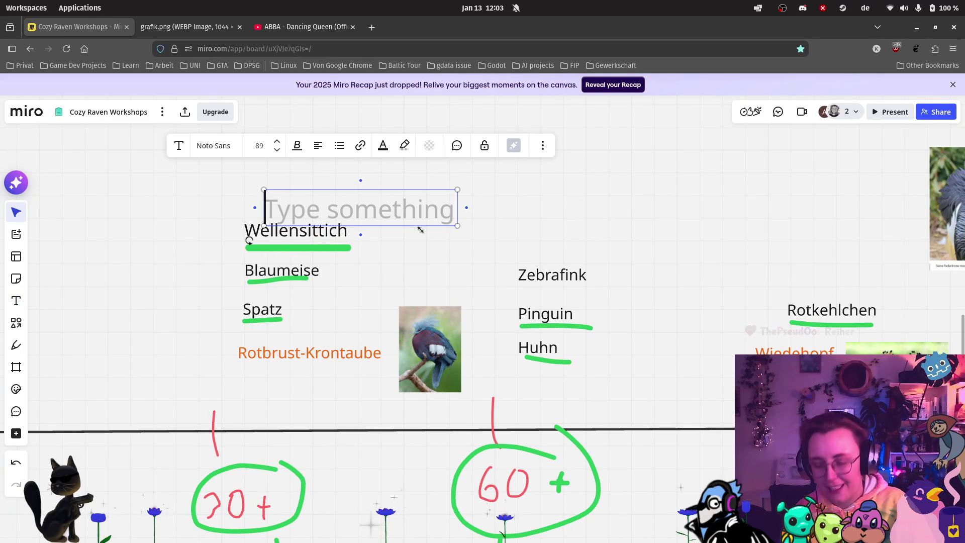
text(TSorch)
key(BackSpace)
key(BackSpace)
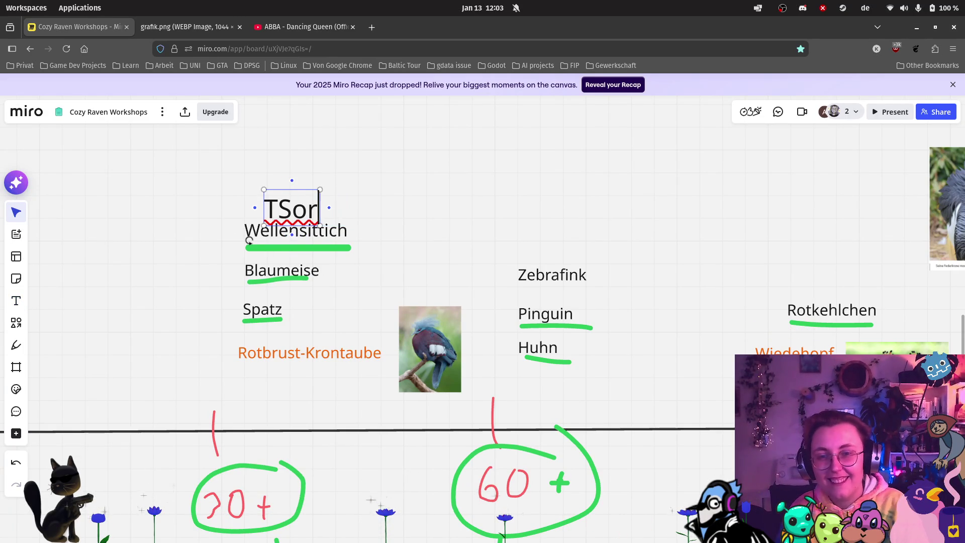
key(BackSpace)
key(BackSpace)
key(BackSpace)
text(St)
key(BackSpace)
text(orch)
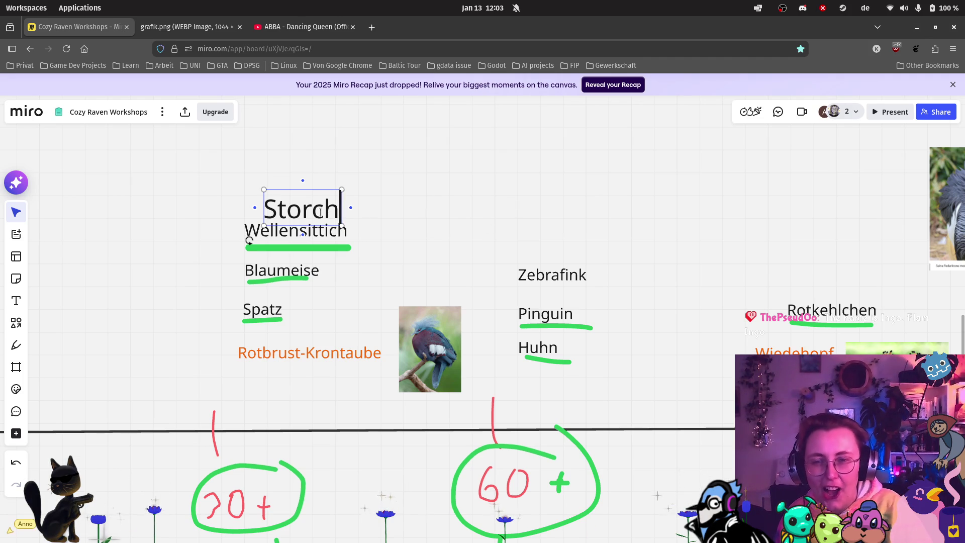
drag(342, 224, 282, 206)
click(440, 197)
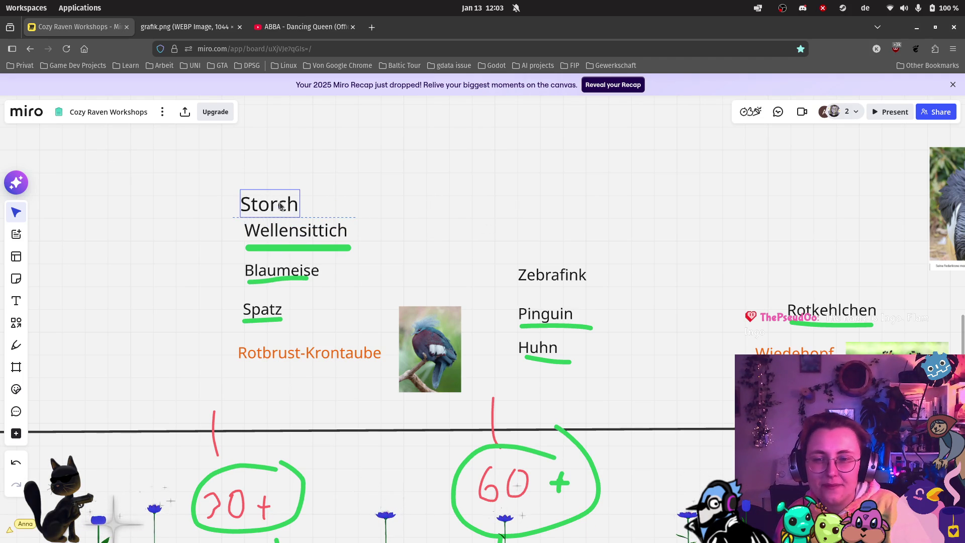
Step: Move Flamingo just above Rotkehlchen and Storch above Zebrafink in the 60+ group
scroll(419, 232, down, 5)
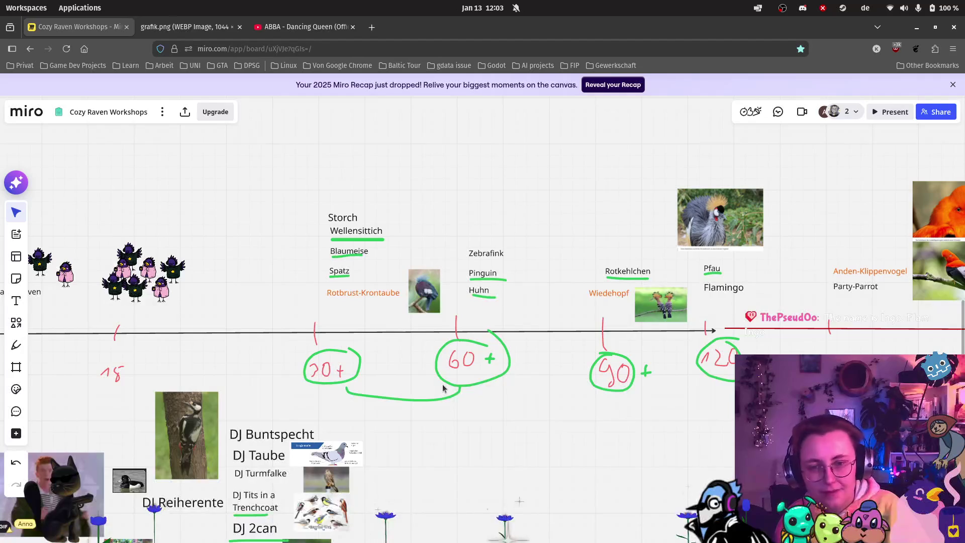
scroll(523, 340, down, 3)
mouse_move(523, 340)
mouse_down()
mouse_move(254, 468)
mouse_move(353, 441)
mouse_up()
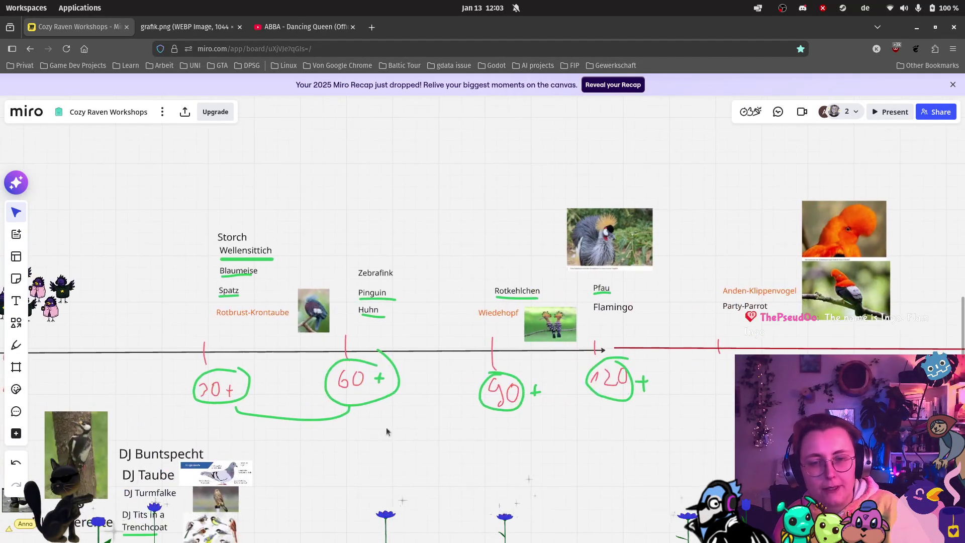
scroll(412, 372, up, 5)
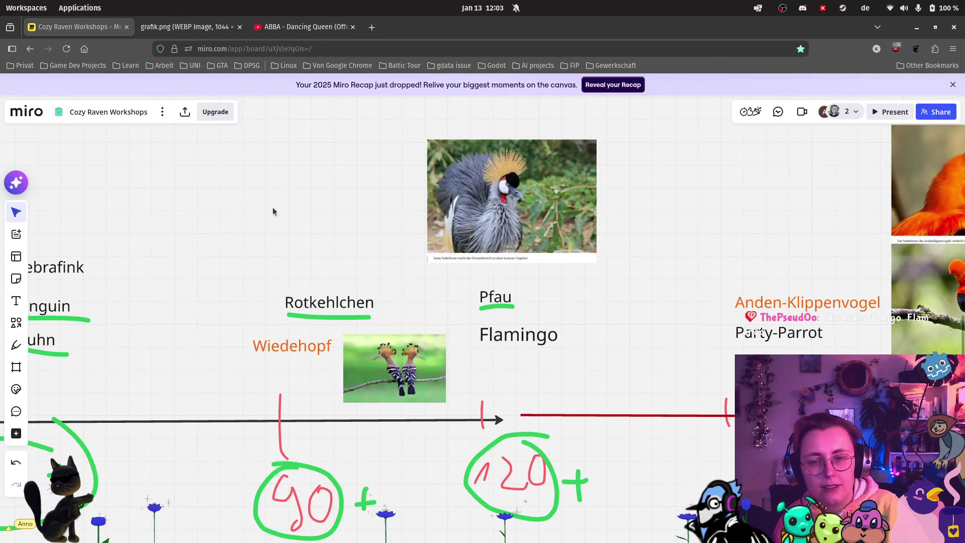
scroll(271, 214, left, 5)
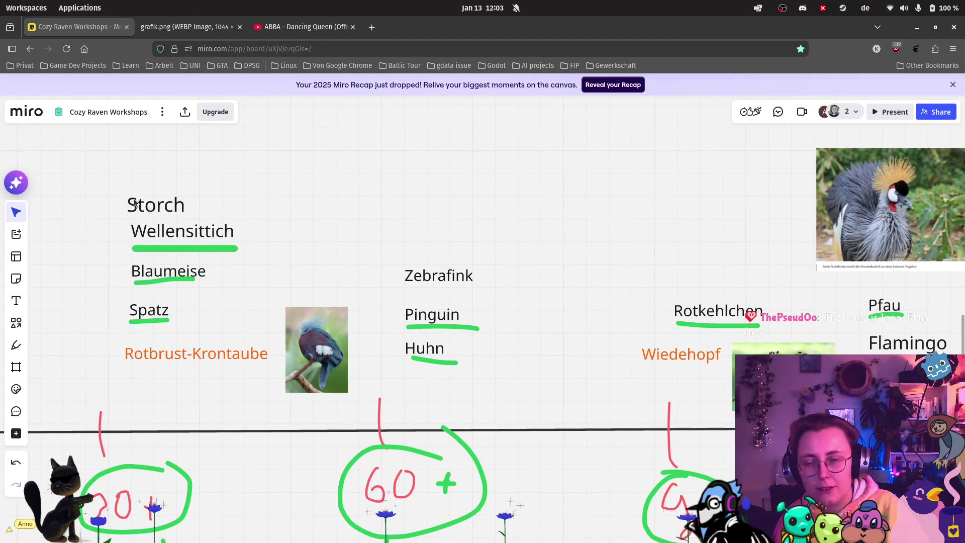
mouse_move(148, 206)
mouse_down()
mouse_move(430, 211)
mouse_move(709, 280)
mouse_move(671, 269)
mouse_move(635, 289)
mouse_move(638, 258)
mouse_up()
mouse_move(898, 346)
mouse_down()
mouse_move(719, 281)
mouse_move(706, 291)
mouse_up()
mouse_move(635, 262)
mouse_down()
mouse_move(774, 317)
mouse_move(369, 224)
mouse_move(417, 256)
mouse_up()
scroll(566, 345, down, 3)
scroll(526, 442, down, 3)
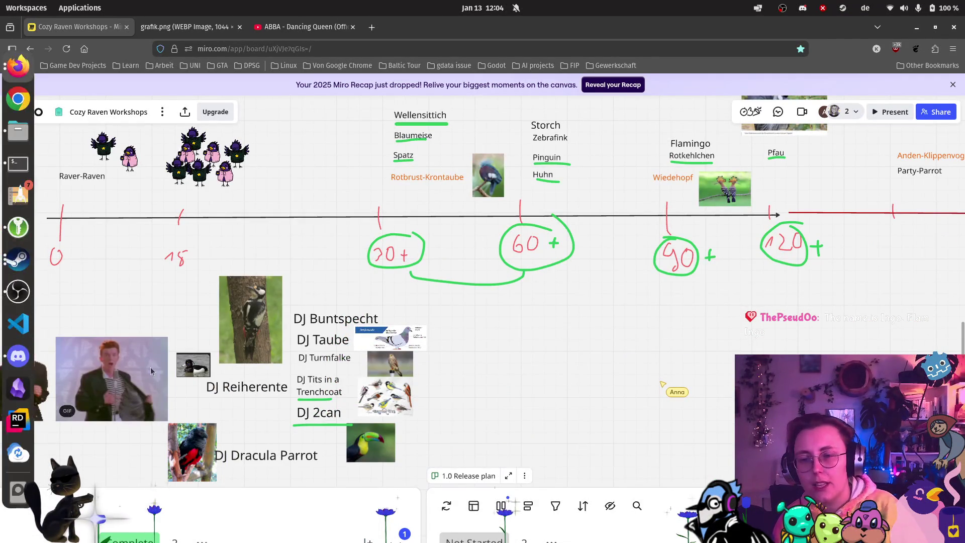
Step: Navigate past the Prototype plan to the 1.0 Release plan and select the 'mehr Raver-Character' card
scroll(413, 397, down, 3)
scroll(559, 240, down, 5)
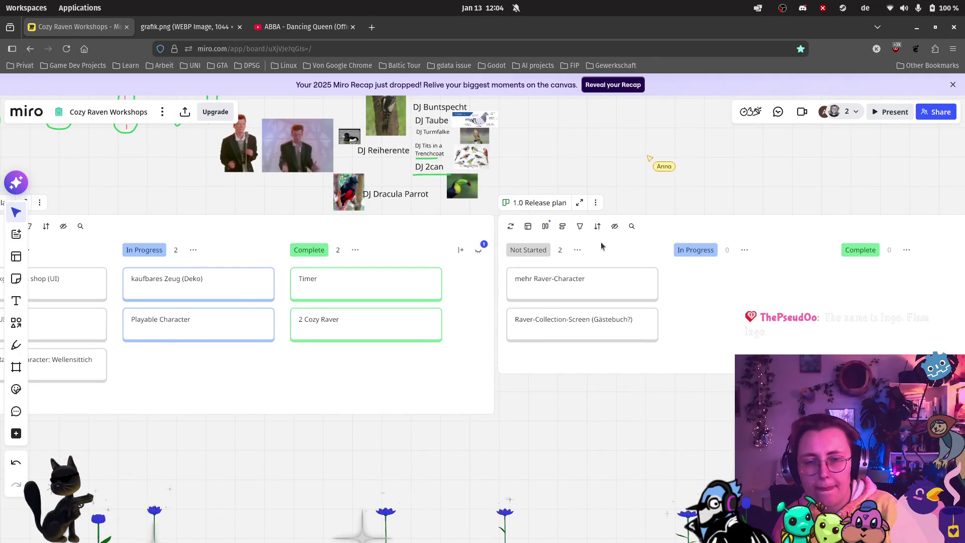
mouse_move(185, 316)
mouse_down()
mouse_move(595, 239)
mouse_move(562, 274)
mouse_up()
scroll(585, 302, up, 1)
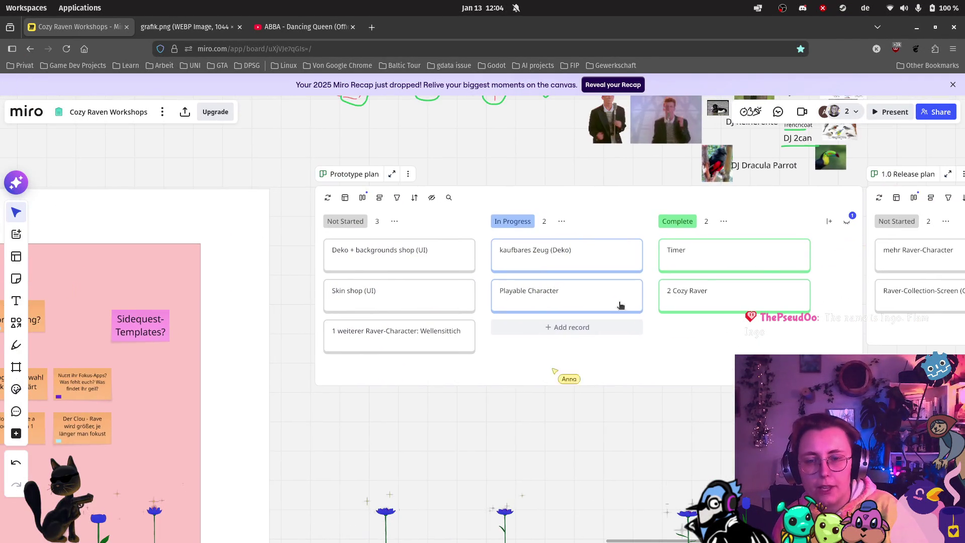
scroll(545, 317, up, 5)
scroll(542, 317, down, 5)
scroll(581, 327, up, 2)
scroll(580, 326, right, 10)
drag(580, 327, 528, 405)
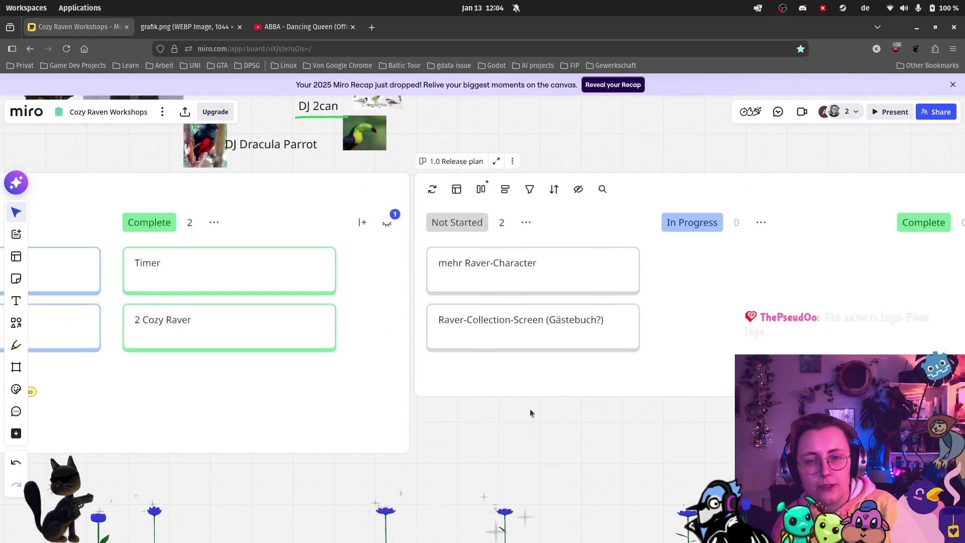
click(537, 265)
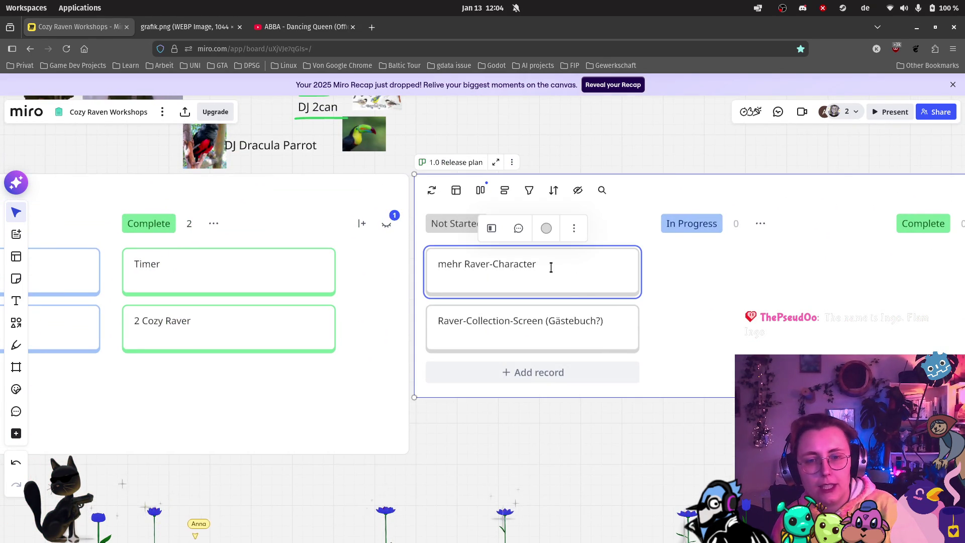
Step: Glance back at the bird timeline, then return the view to the 'mehr Raver-Character' card
scroll(556, 267, down, 5)
mouse_move(564, 190)
mouse_down()
mouse_move(450, 386)
mouse_move(452, 416)
mouse_up()
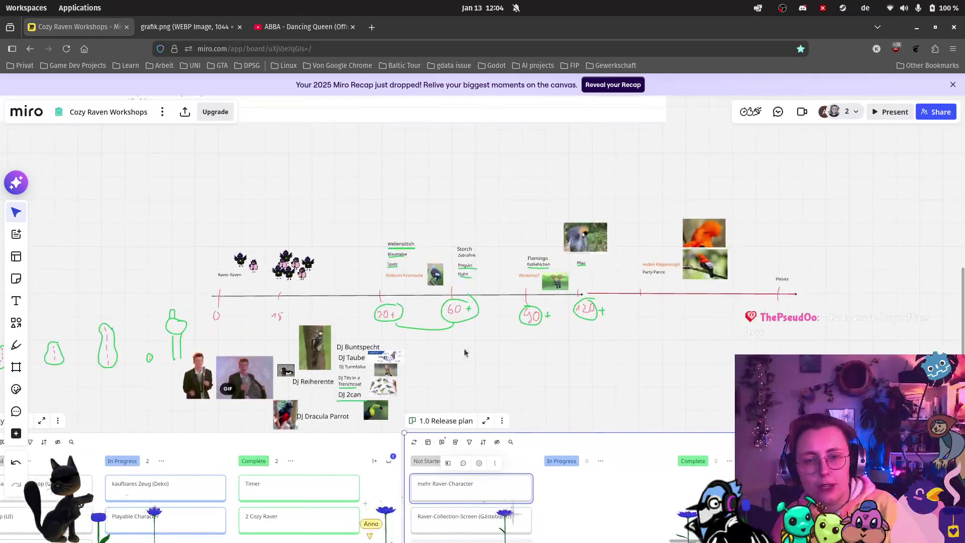
scroll(477, 216, up, 5)
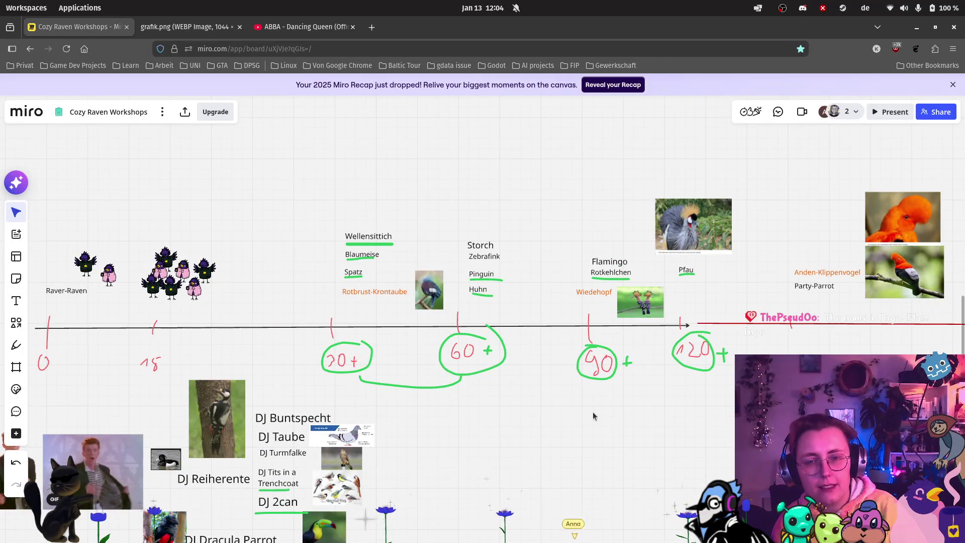
scroll(599, 409, down, 2)
drag(565, 412, 522, 239)
scroll(442, 338, up, 5)
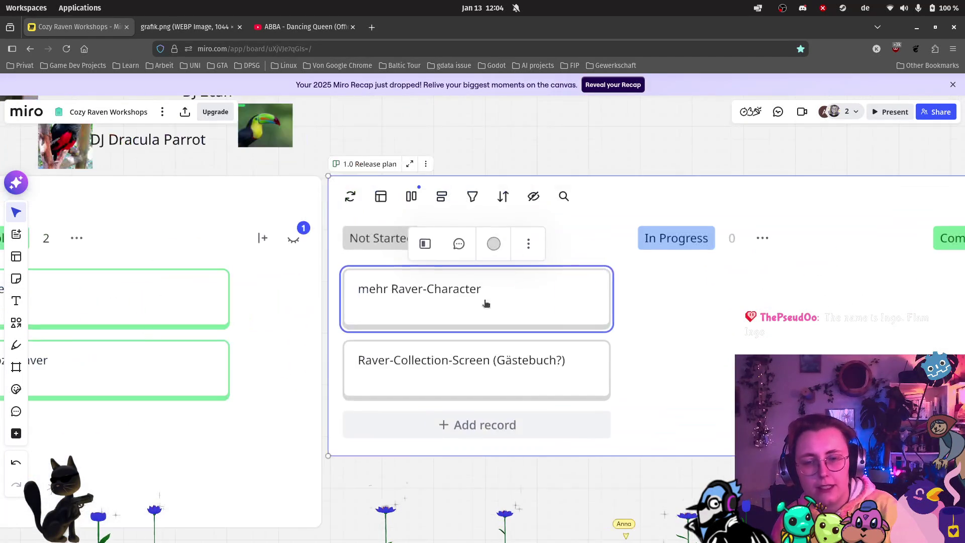
Step: Replace the card text 'mehr Raver-Character' with 'Raver-Charaktere Stufe 1 (30+ Minuten):'
click(528, 295)
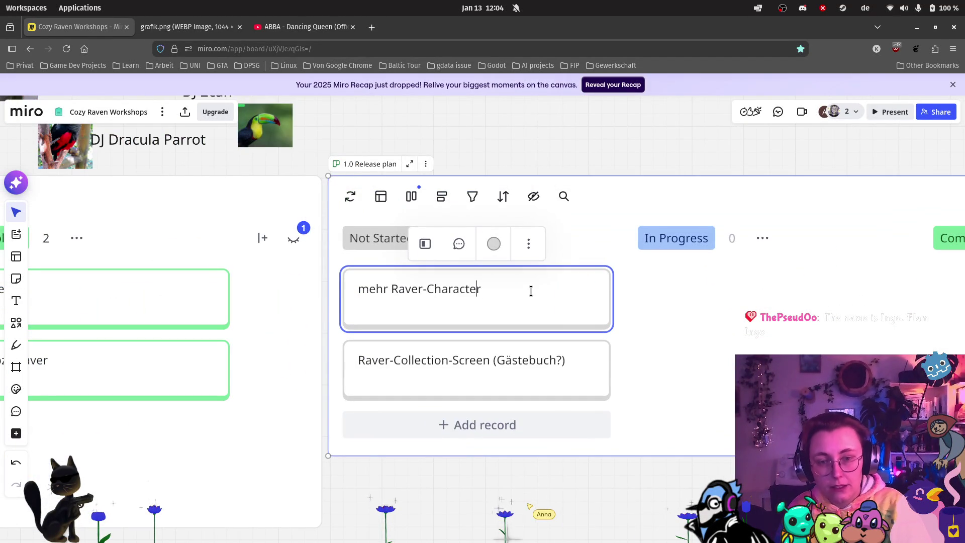
text(e:)
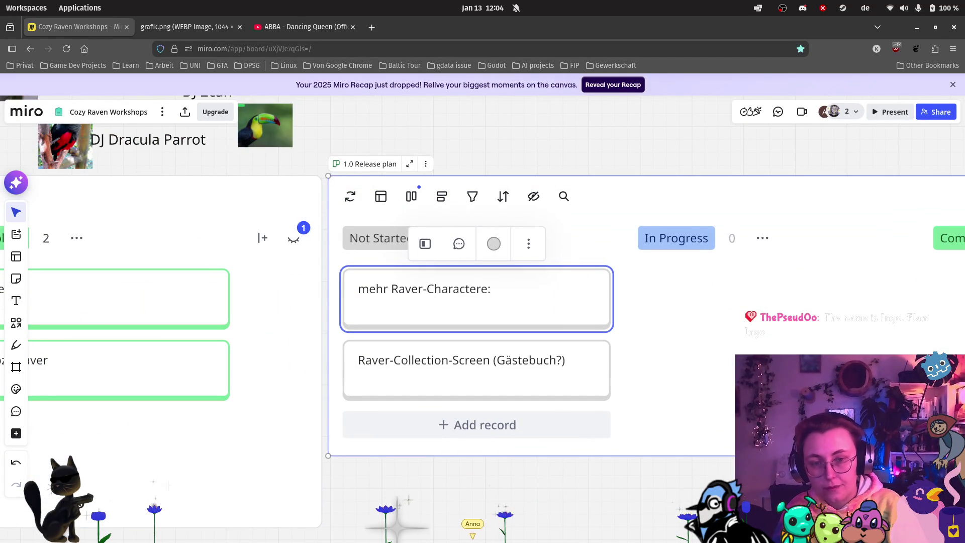
key(BackSpace)
key(BackSpace)
key(BackSpace)
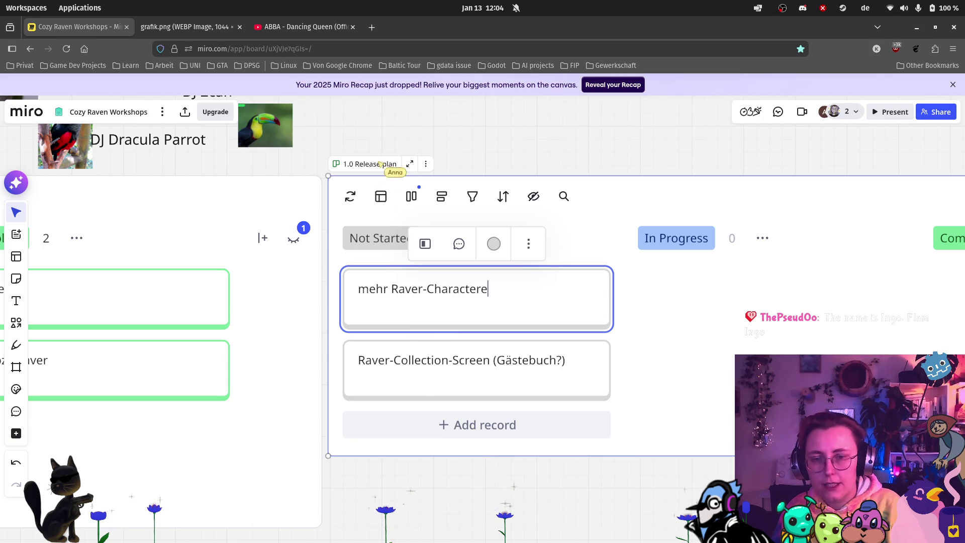
text(Rave)
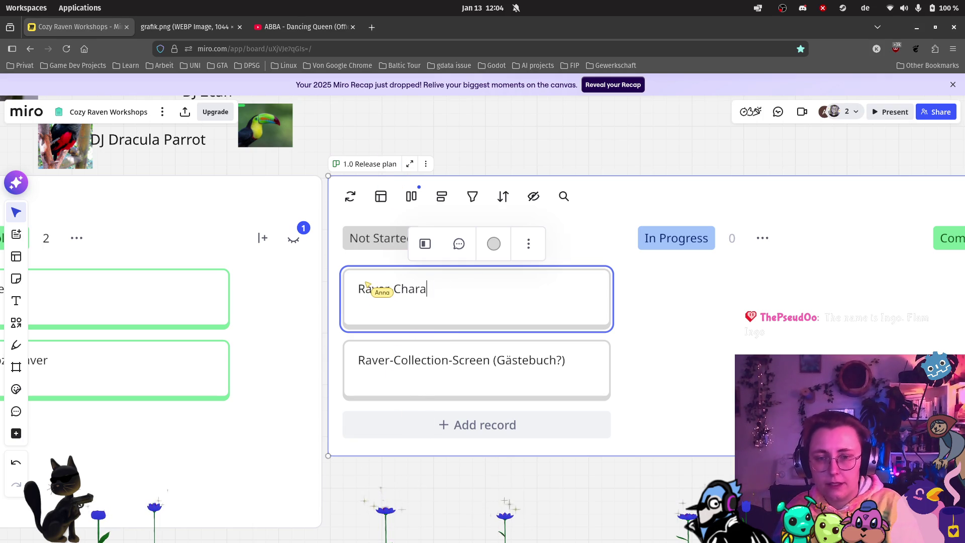
text(ere )
text(Stufe 1 ()
text(30+ Minu)
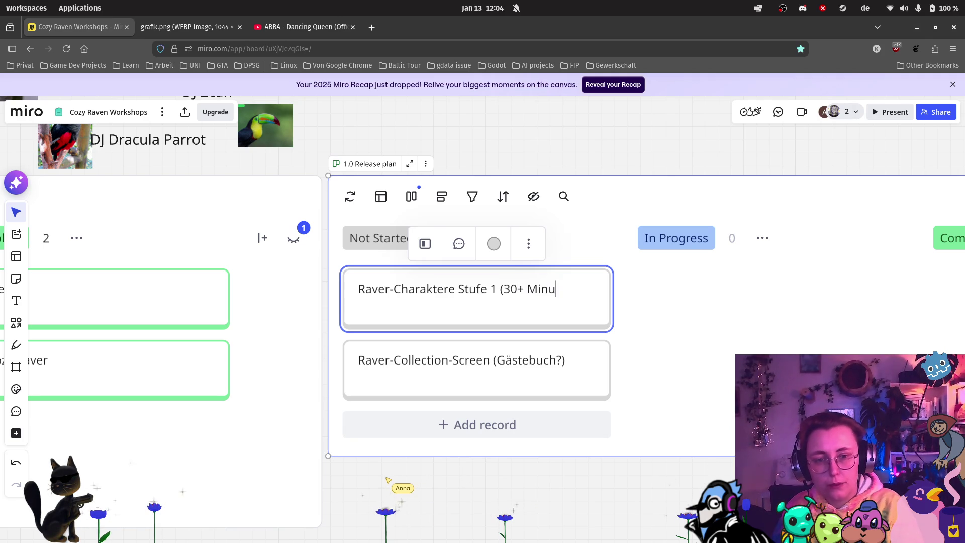
key(BackSpace)
key(BackSpace)
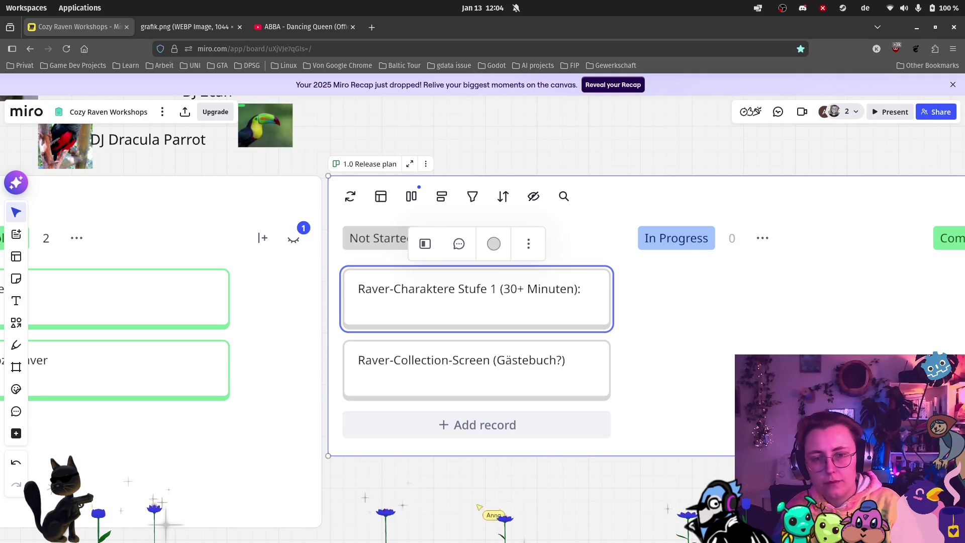
key(BackSpace)
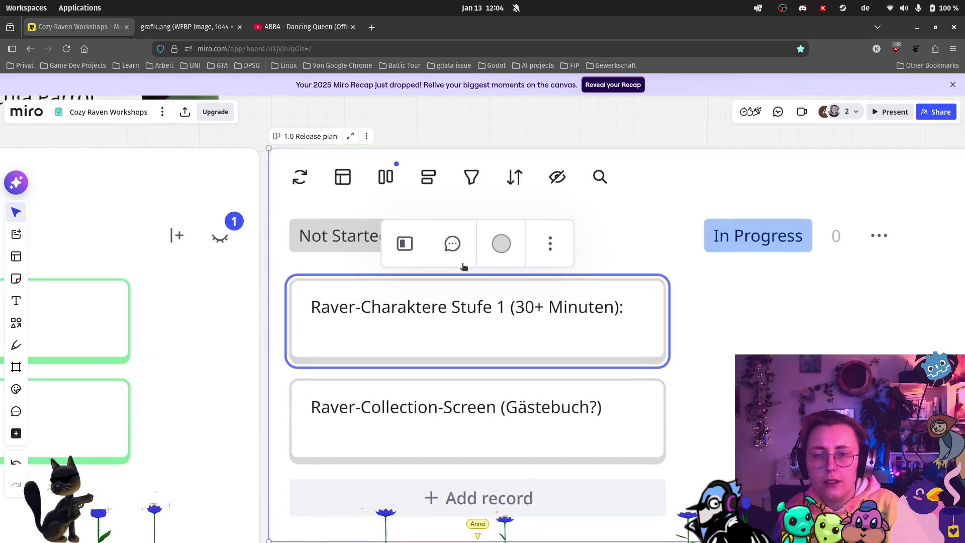
Step: Rename the Spatz label under the 20+ group to Storch
scroll(443, 241, down, 5)
scroll(437, 474, up, 5)
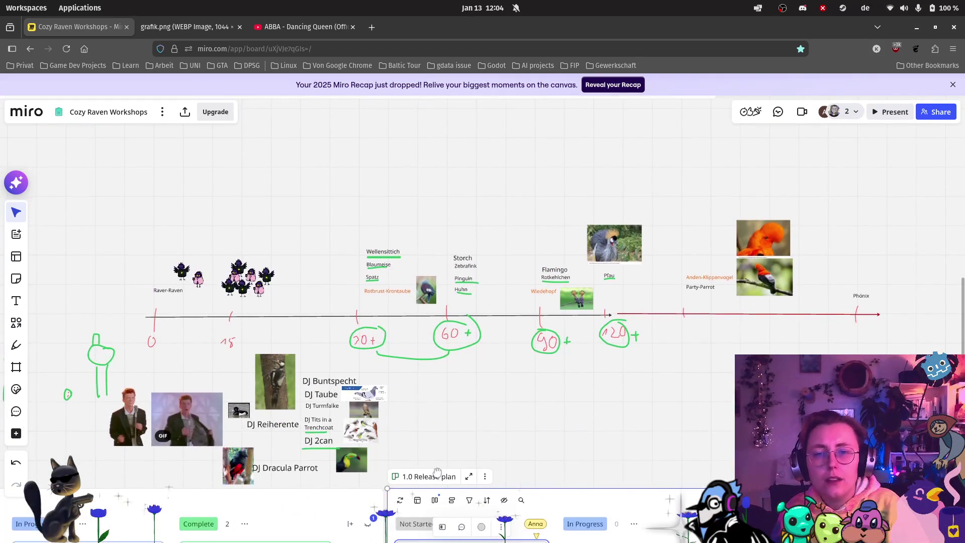
scroll(438, 475, up, 5)
scroll(467, 409, up, 3)
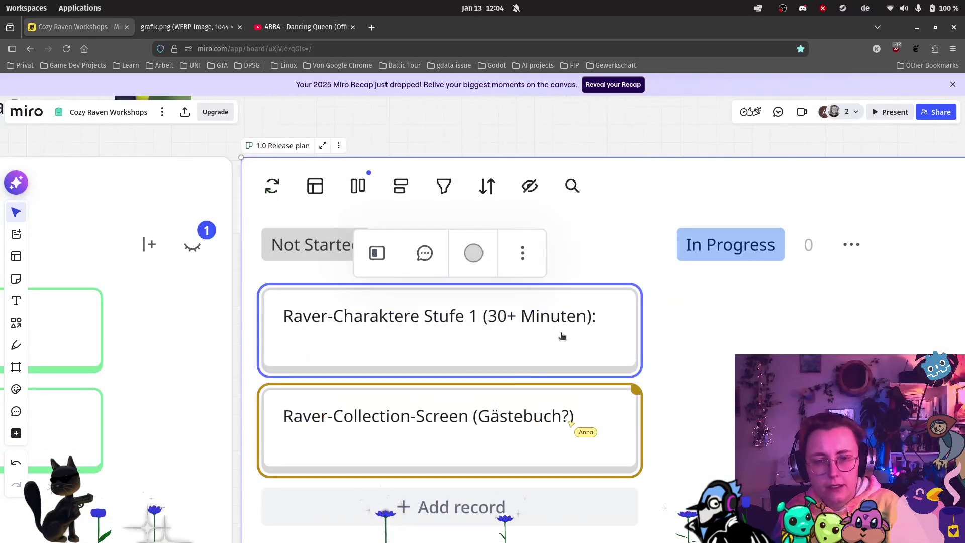
scroll(482, 140, up, 10)
scroll(387, 320, left, 2)
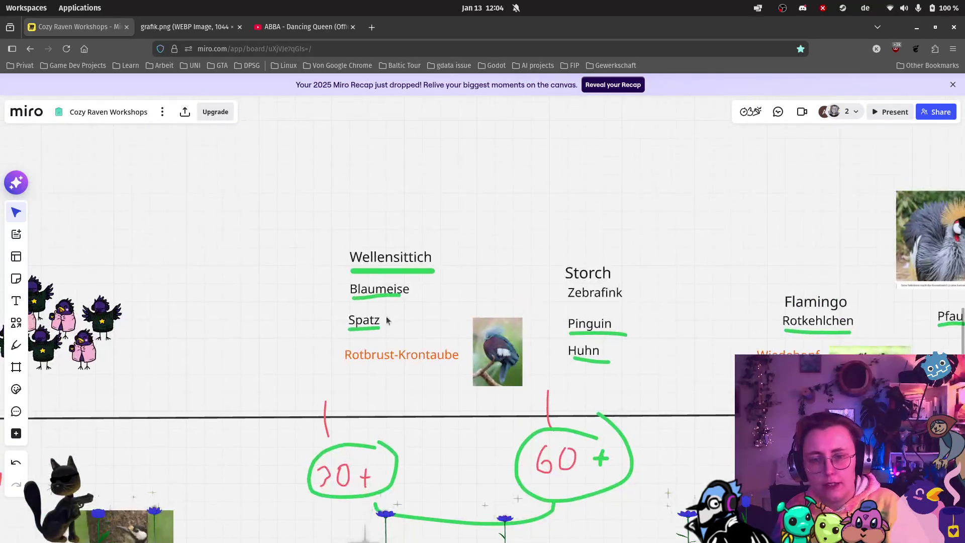
click(376, 323)
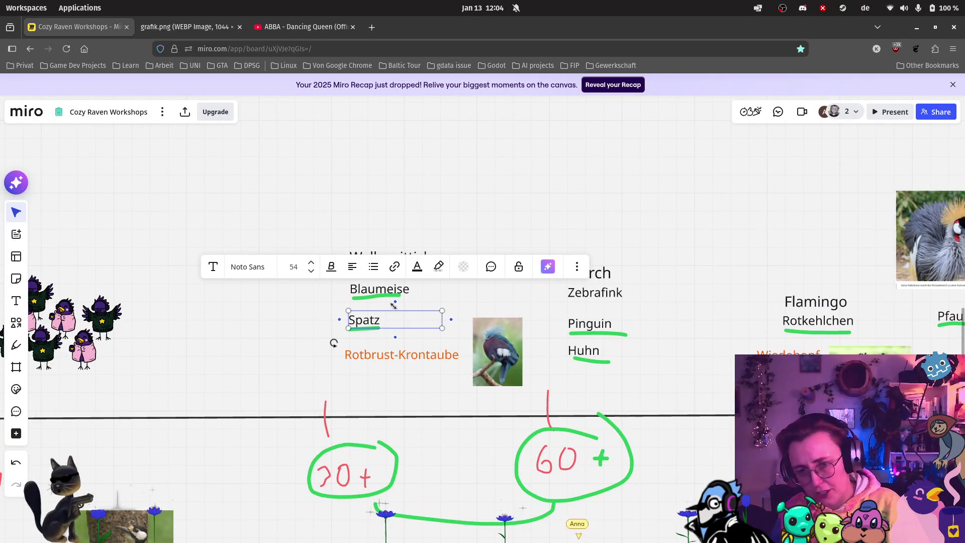
double_click(370, 317)
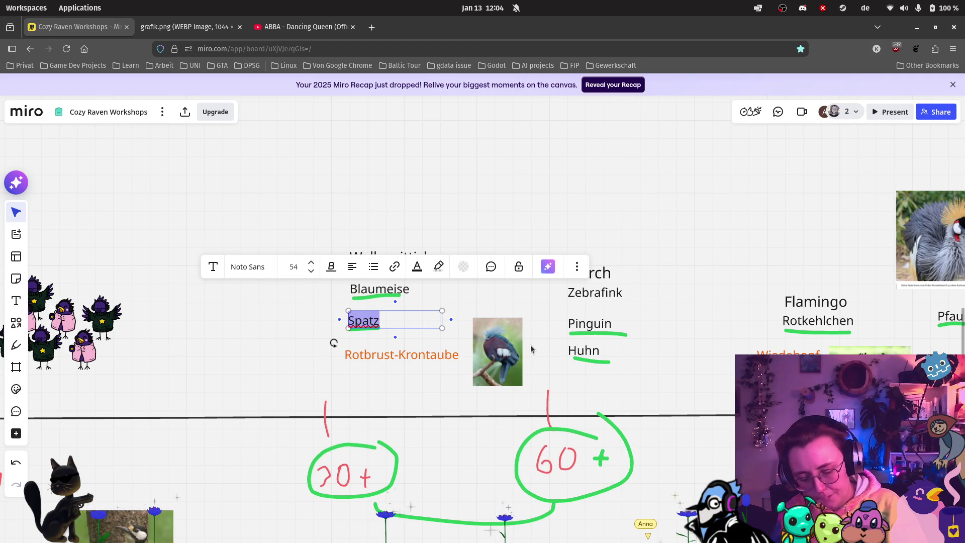
key(BackSpace)
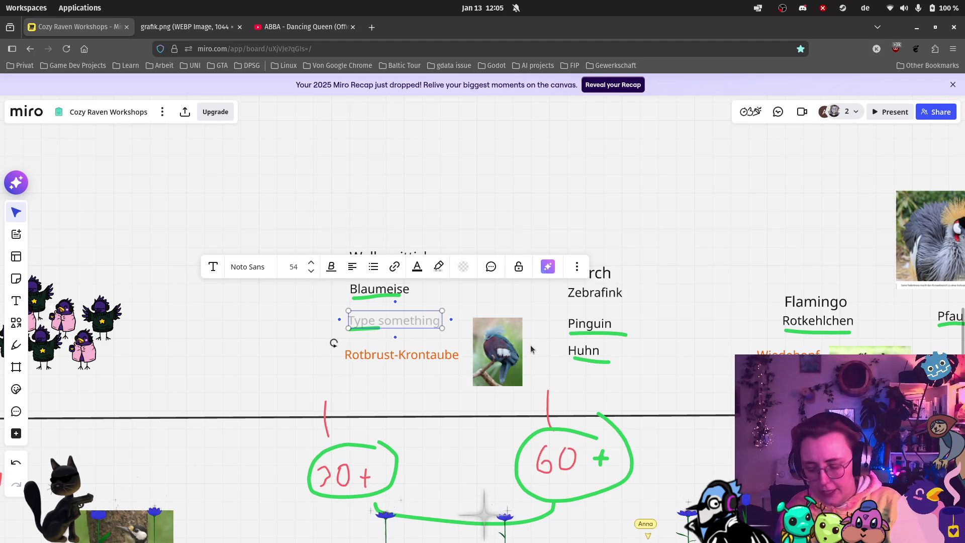
text(ST)
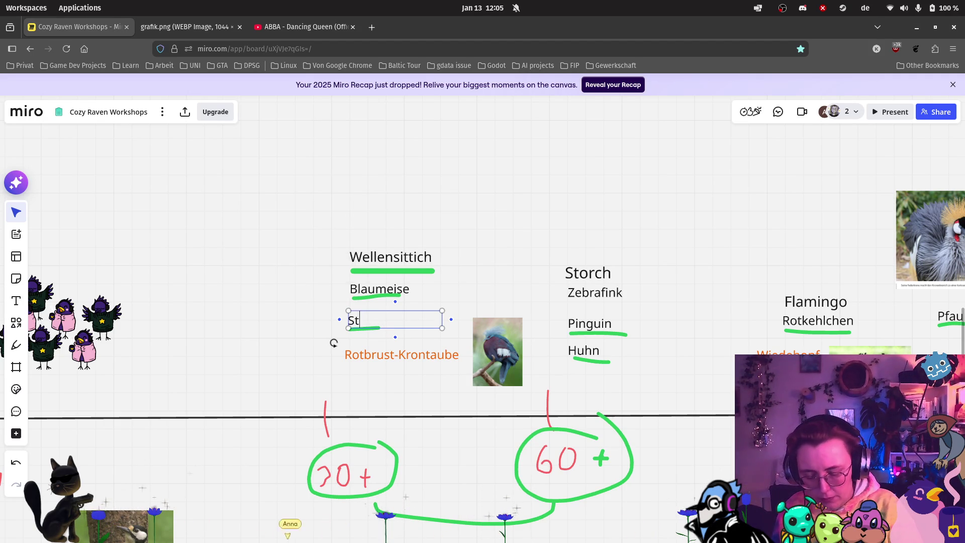
click(711, 257)
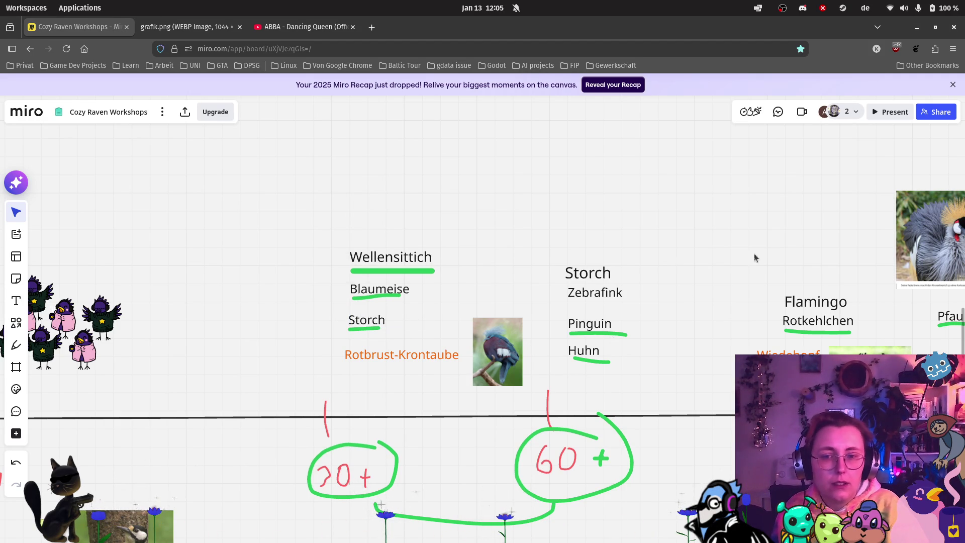
Step: Delete the old Storch label from the 60+ group above Zebrafink
scroll(710, 256, right, 6)
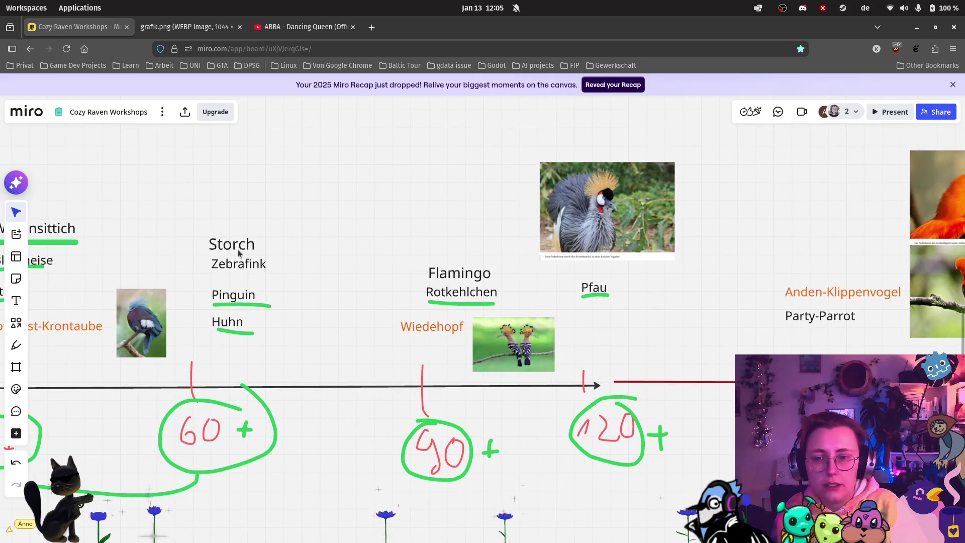
click(238, 251)
key(Delete)
scroll(322, 251, down, 10)
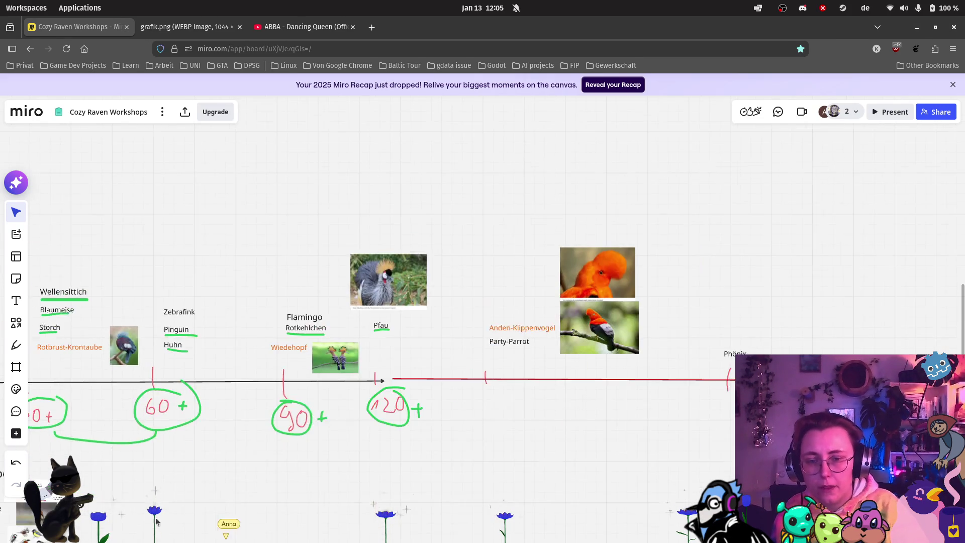
scroll(442, 372, up, 2)
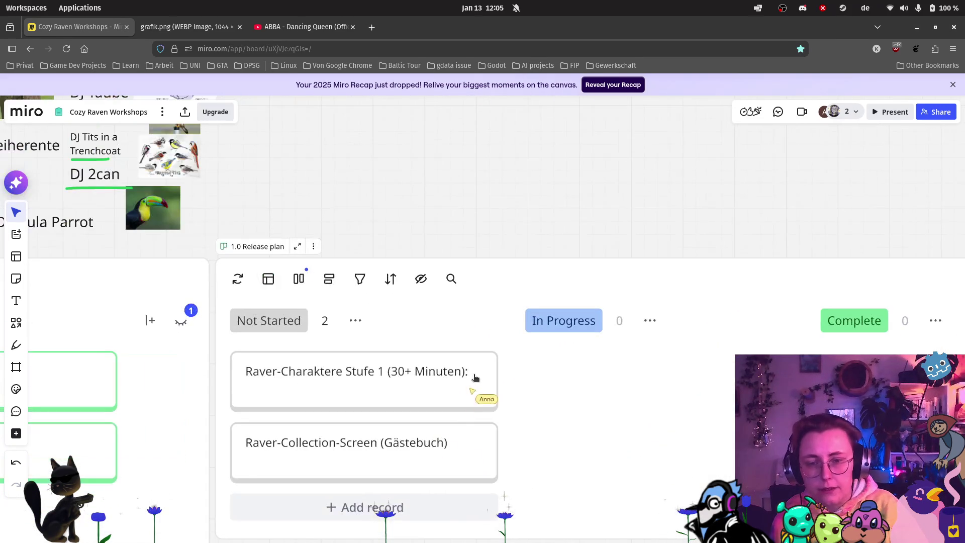
Step: Edit the first card to read 'Raver-Charaktere Stufe 1 (30+ Minuten): Blaumeise, Storch'
double_click(477, 373)
scroll(367, 145, down, 5)
scroll(528, 324, up, 5)
scroll(527, 324, down, 5)
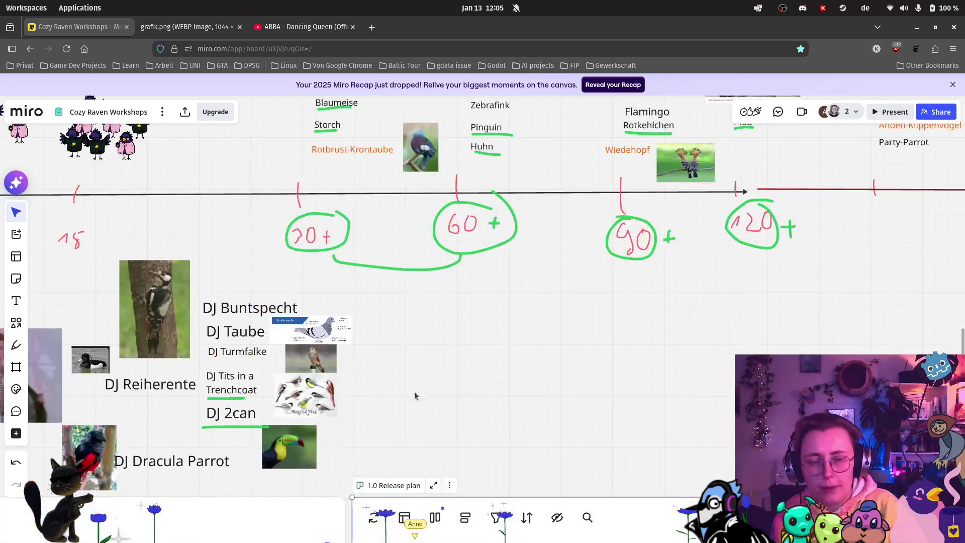
scroll(569, 225, up, 5)
key(Escape)
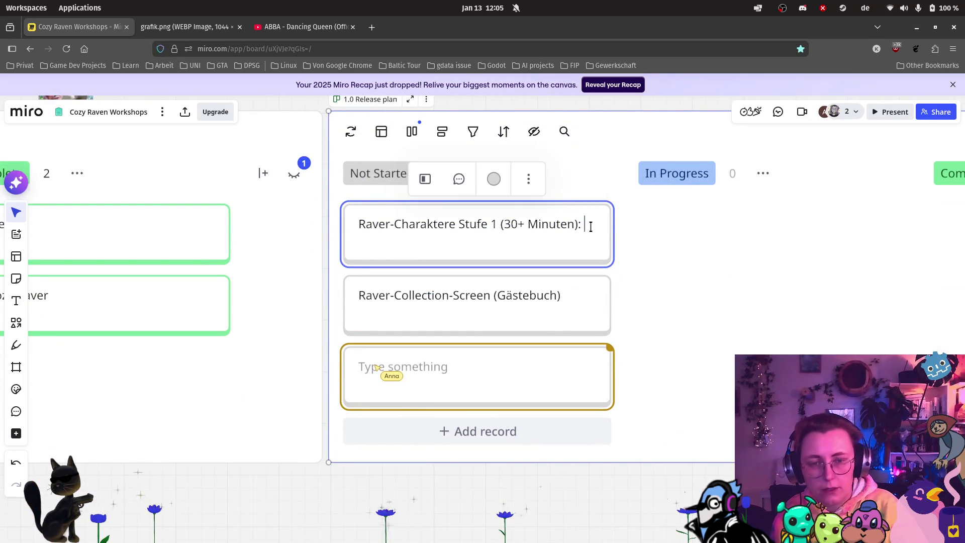
text(Blauma)
text(se und)
key(BackSpace)
key(BackSpace)
key(BackSpace)
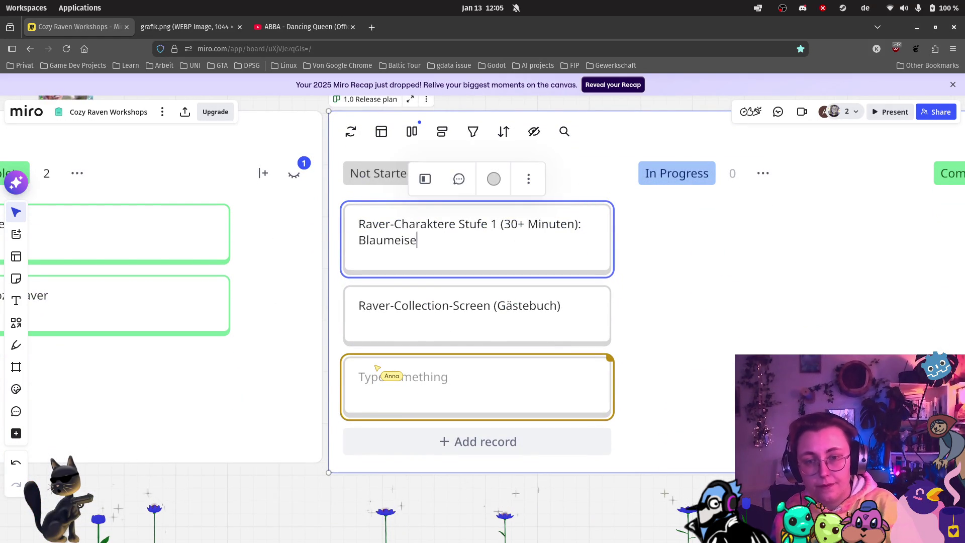
text(, Storch)
click(663, 241)
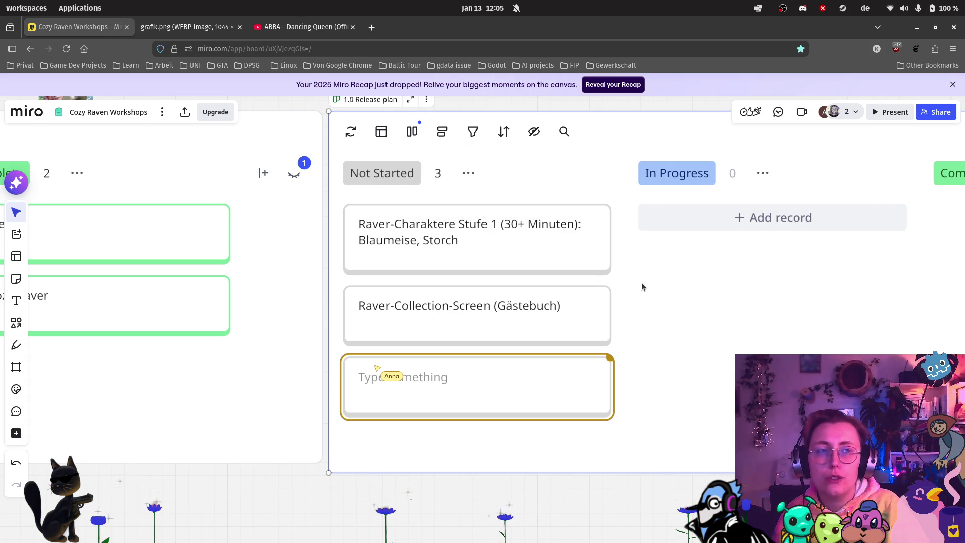
click(368, 29)
Step: Run a Google search for 'wellensittich', then switch back to the Cozy Raven Workshops tab
text(wellens)
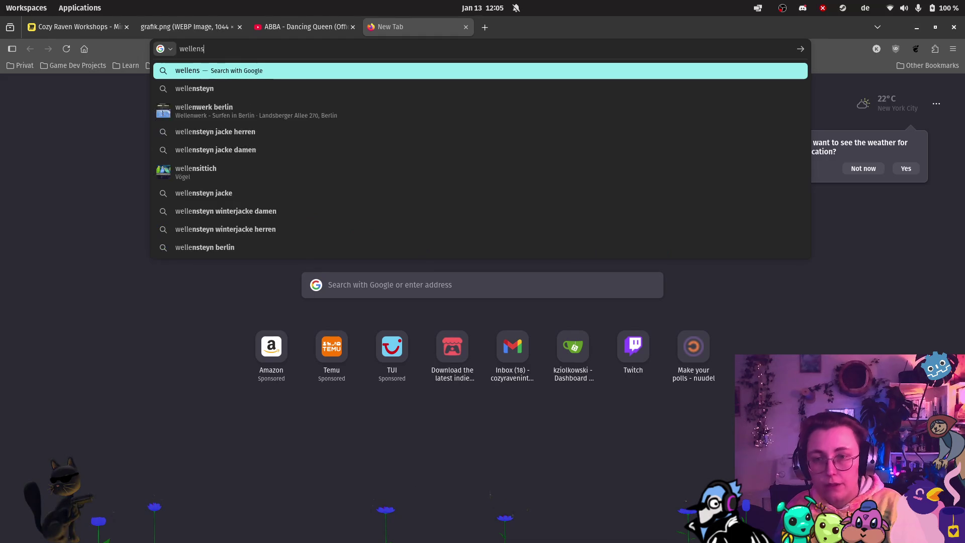
text(ittich)
key(Return)
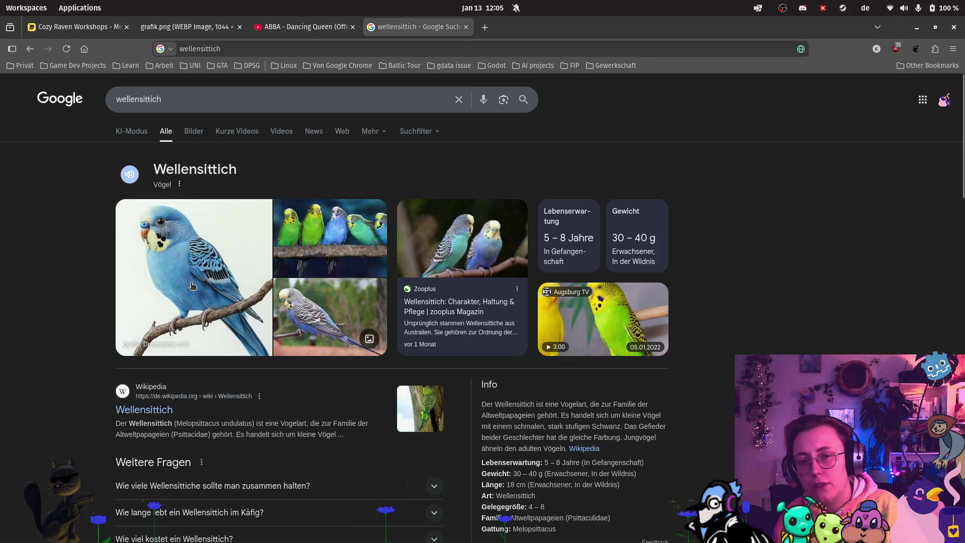
click(76, 27)
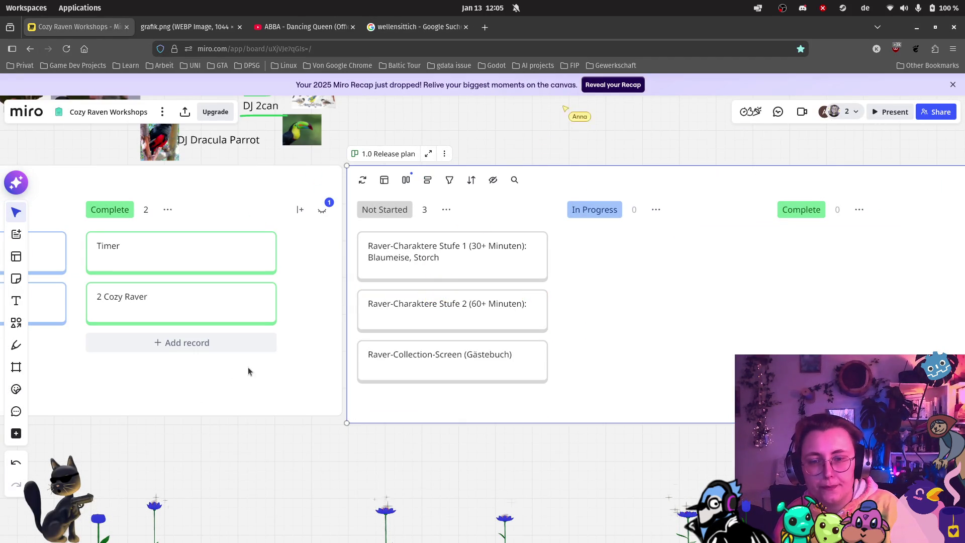
Step: Pan between the bird timeline and the 1.0 Release plan kanban to check the 60+ birds
scroll(239, 356, down, 2)
mouse_move(400, 149)
mouse_down()
mouse_move(403, 163)
mouse_move(613, 289)
mouse_move(568, 287)
mouse_move(485, 358)
mouse_move(484, 339)
mouse_up()
scroll(647, 316, down, 3)
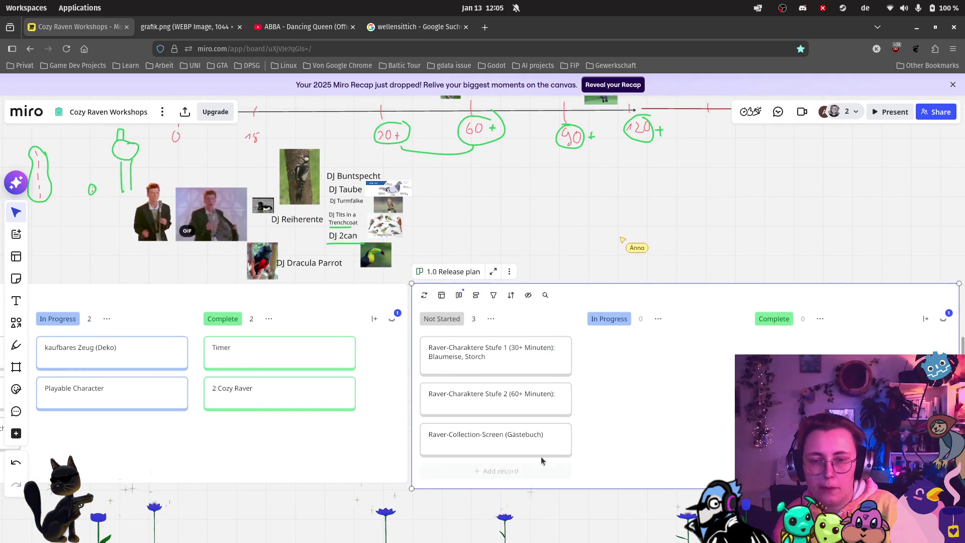
scroll(541, 457, up, 1)
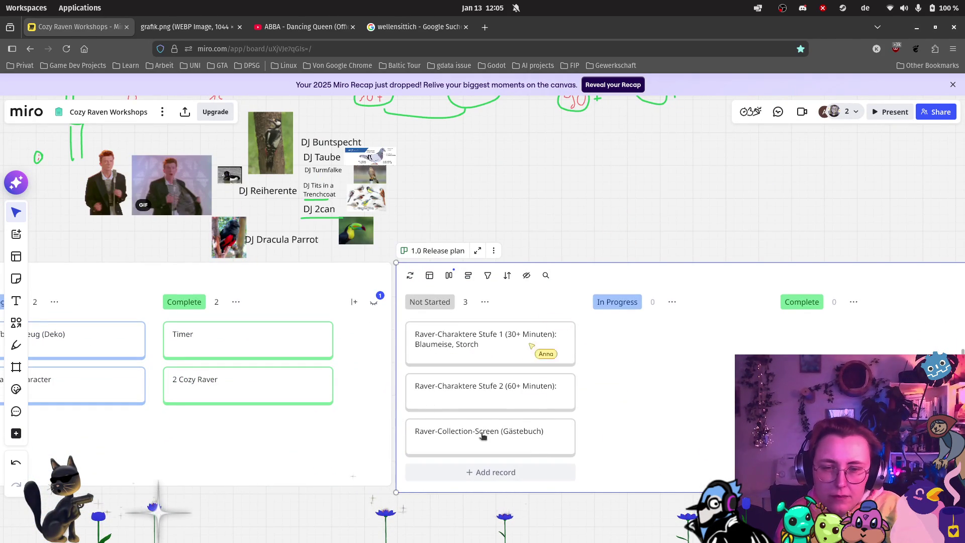
mouse_move(535, 211)
mouse_down()
mouse_move(454, 429)
mouse_move(458, 416)
mouse_up()
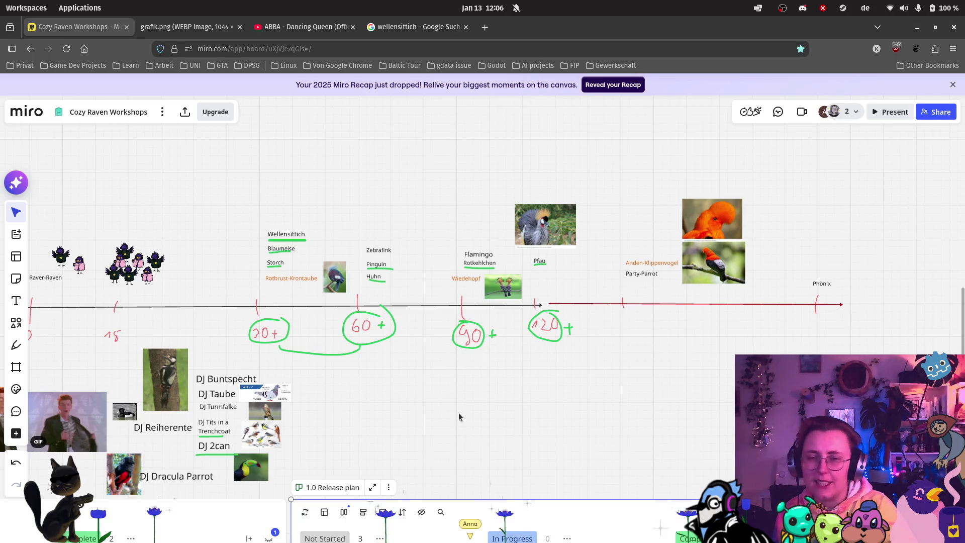
scroll(510, 397, down, 5)
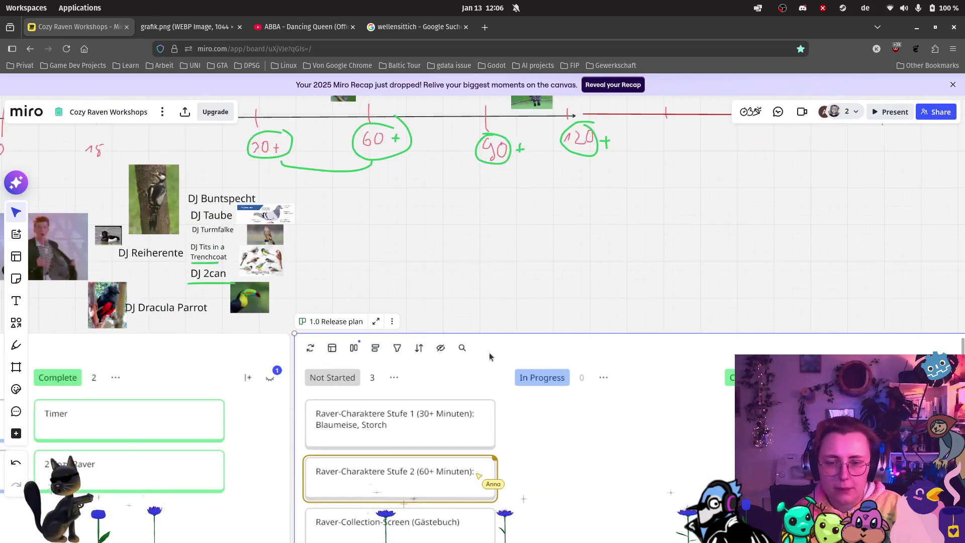
scroll(484, 303, up, 3)
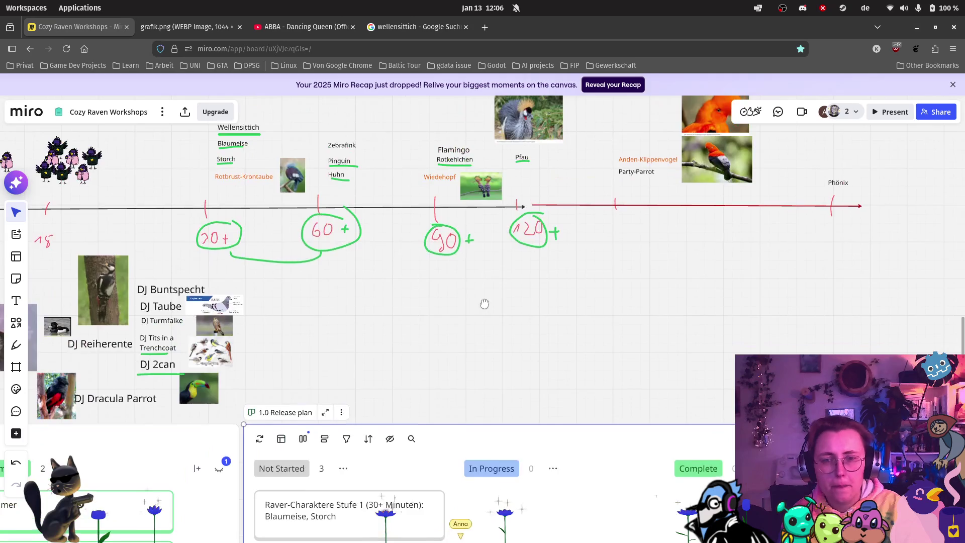
drag(484, 304, 541, 175)
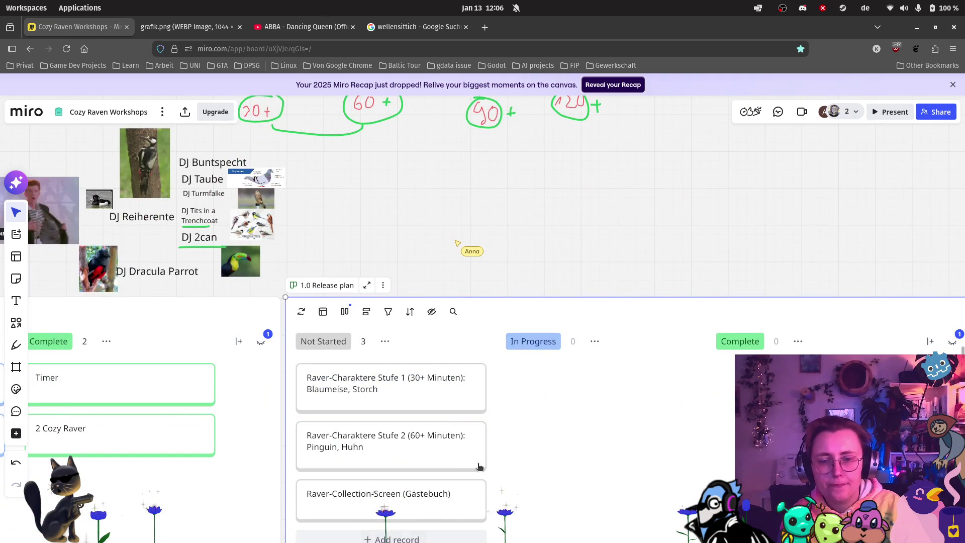
scroll(484, 490, down, 2)
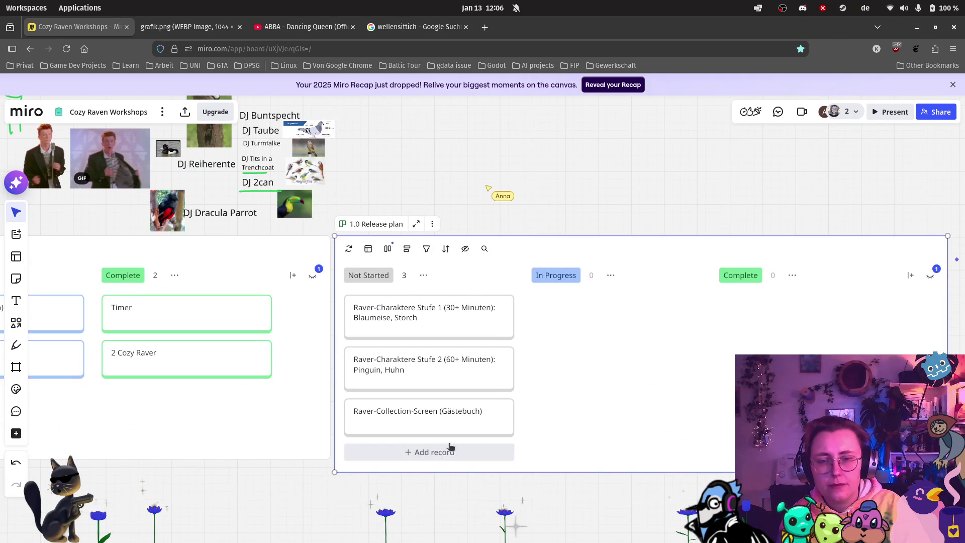
Step: Add a new Not Started card reading 'Raver-Charakter Stufe 3 (90+)'
click(435, 451)
text(Rav)
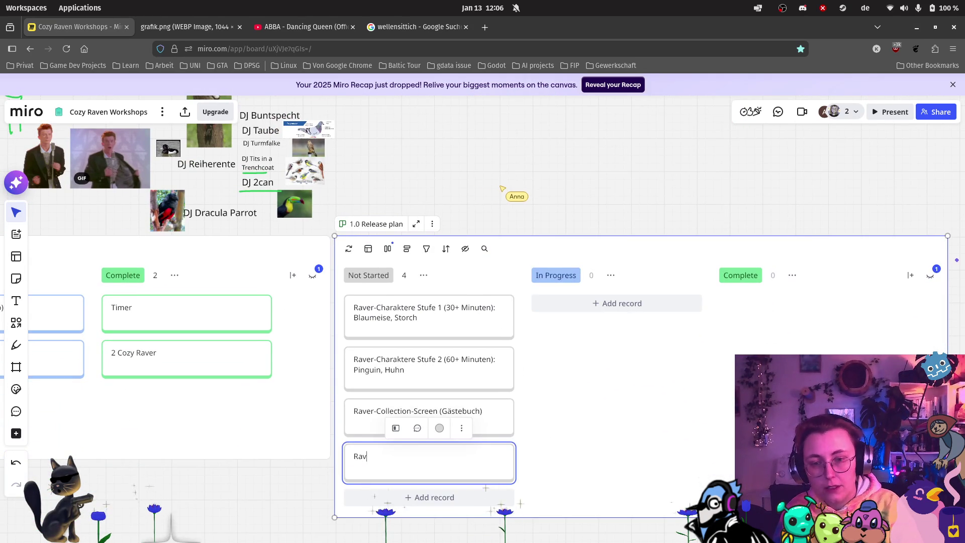
text(er-Charakte)
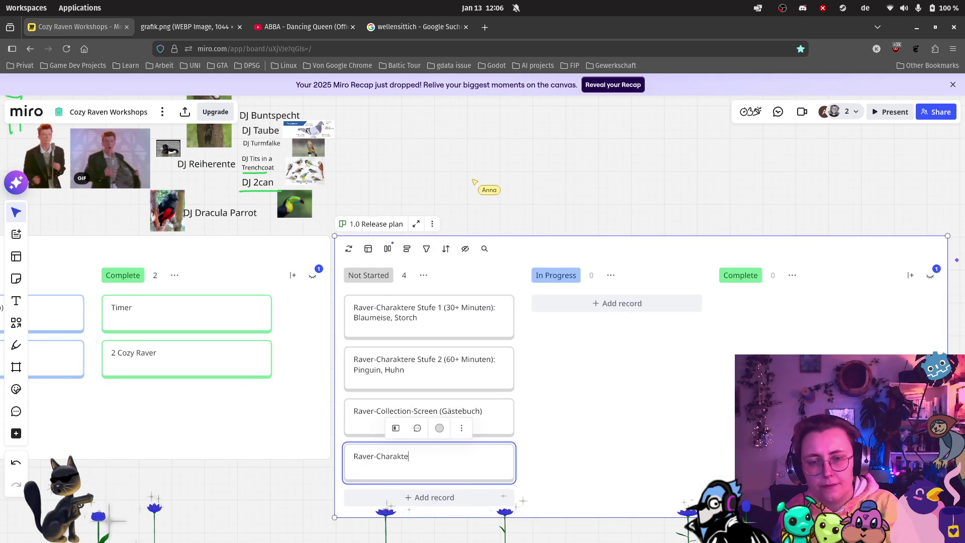
text(re Stufe 3)
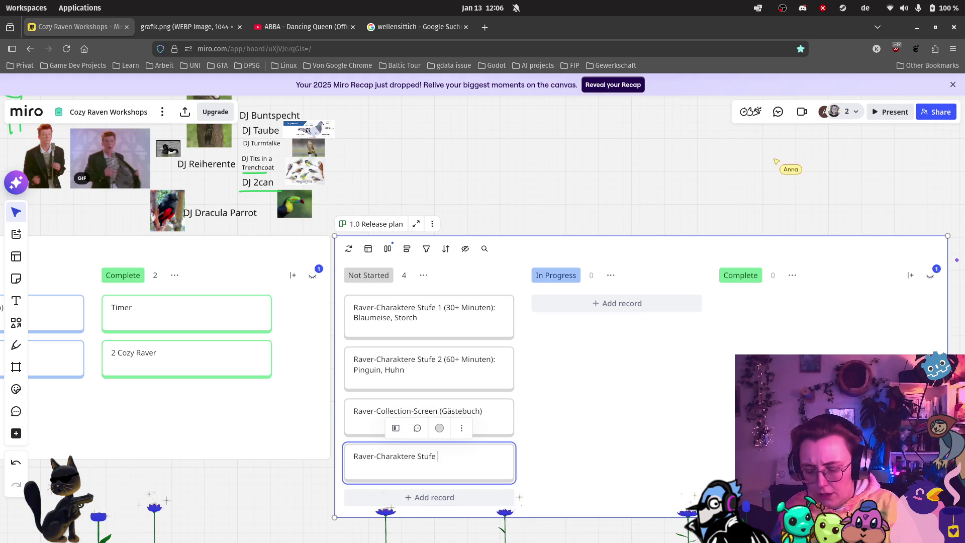
key(BackSpace)
key(BackSpace)
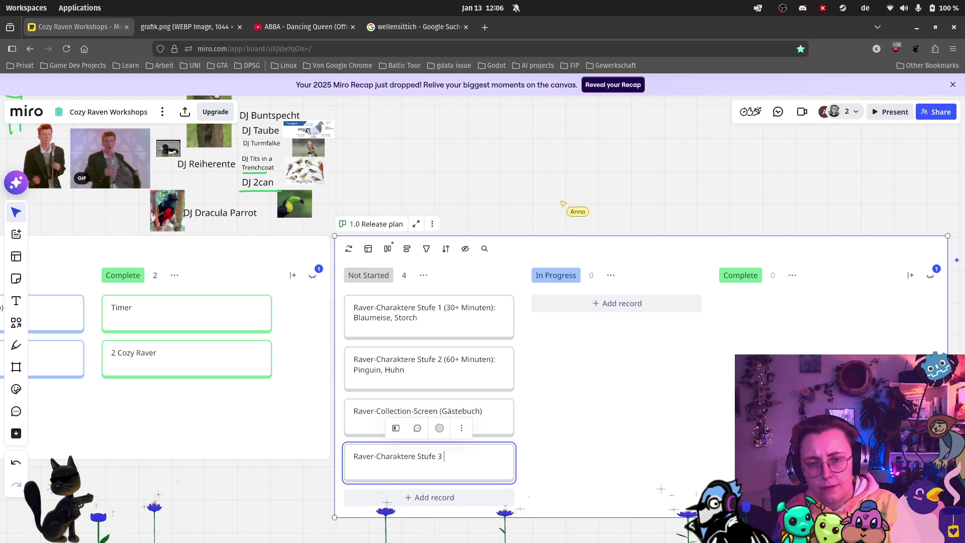
key(BackSpace)
key(BackSpace)
key(BackSpace)
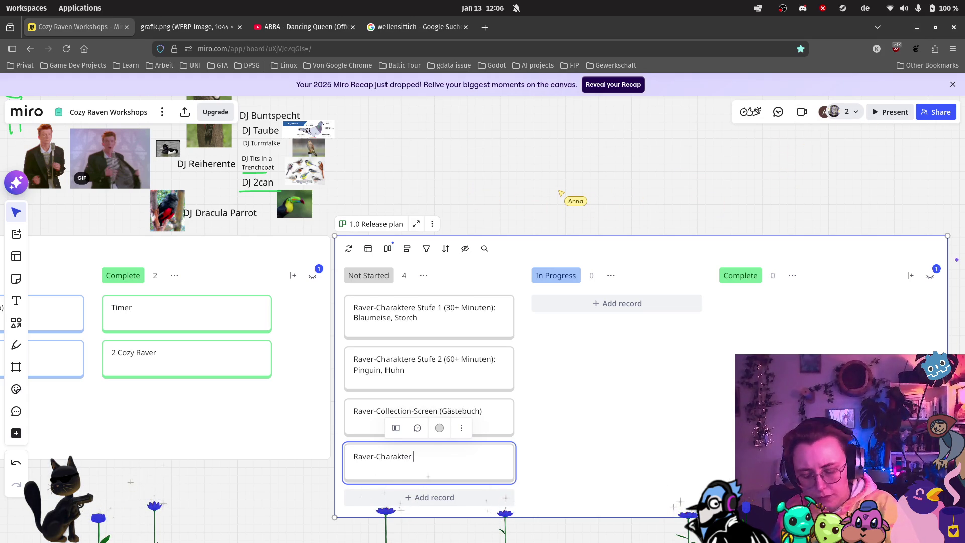
text((Stfiue)
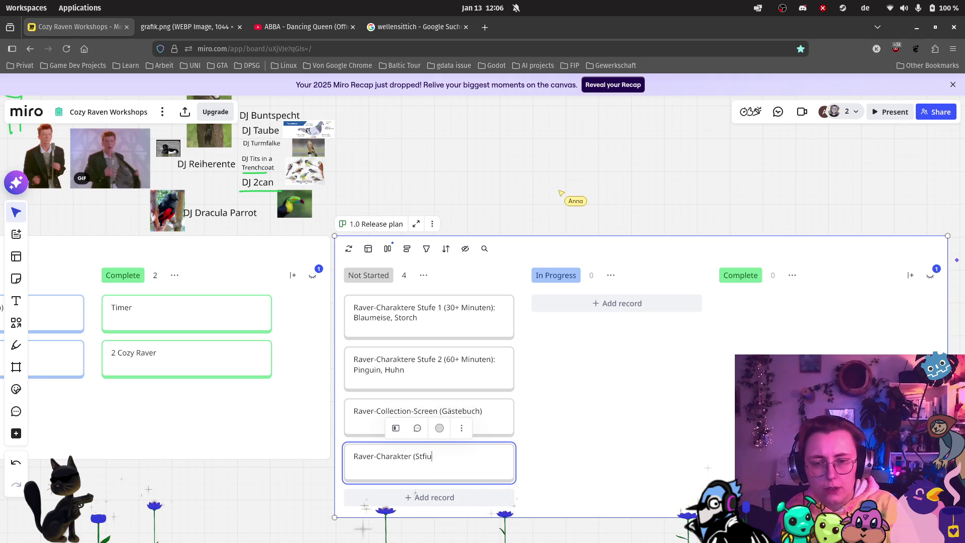
text(ufe)
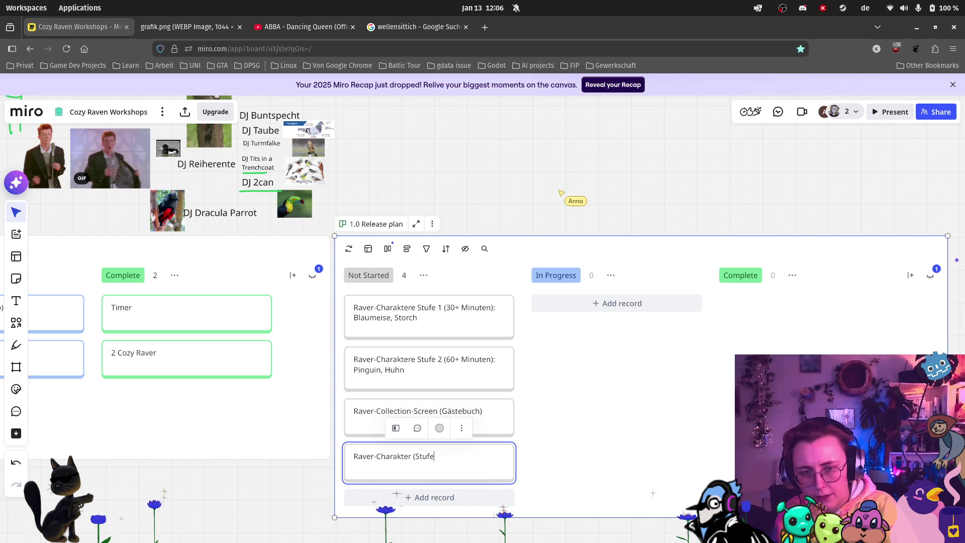
key(BackSpace)
key(BackSpace)
key(BackSpace)
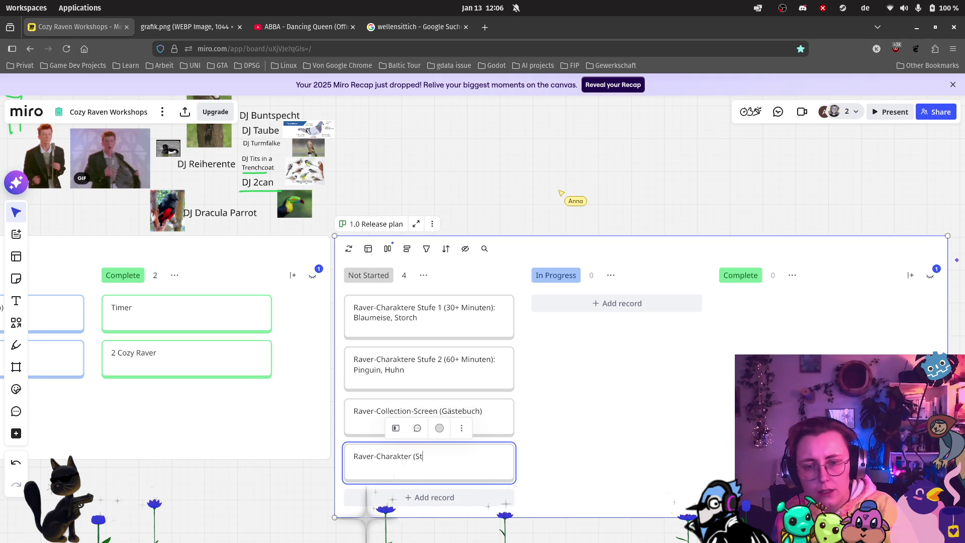
text(Stufe 3 (90)
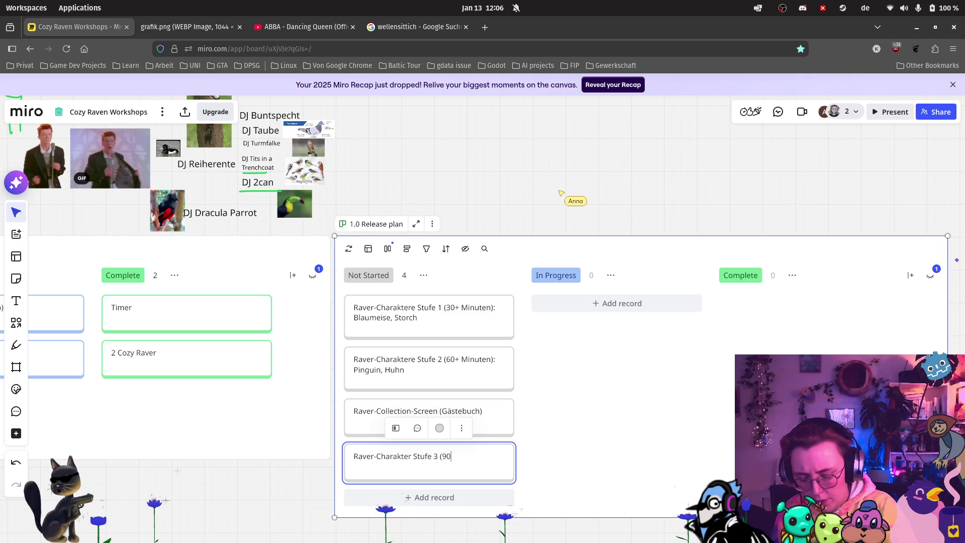
text(+)
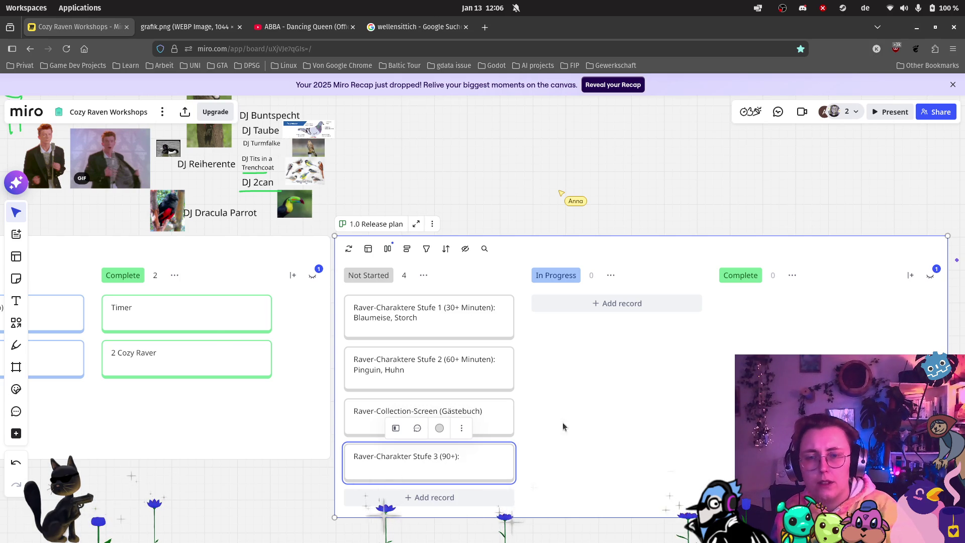
Step: Append 'Rotkehlchen' to the Stufe 3 (90+) card and finish editing
scroll(577, 448, down, 2)
scroll(547, 236, up, 3)
scroll(545, 244, down, 2)
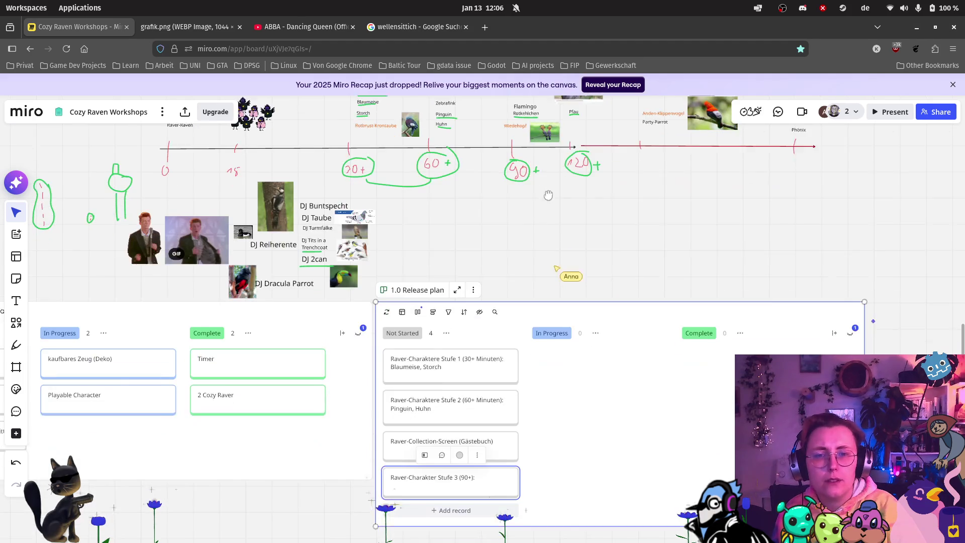
scroll(546, 244, up, 2)
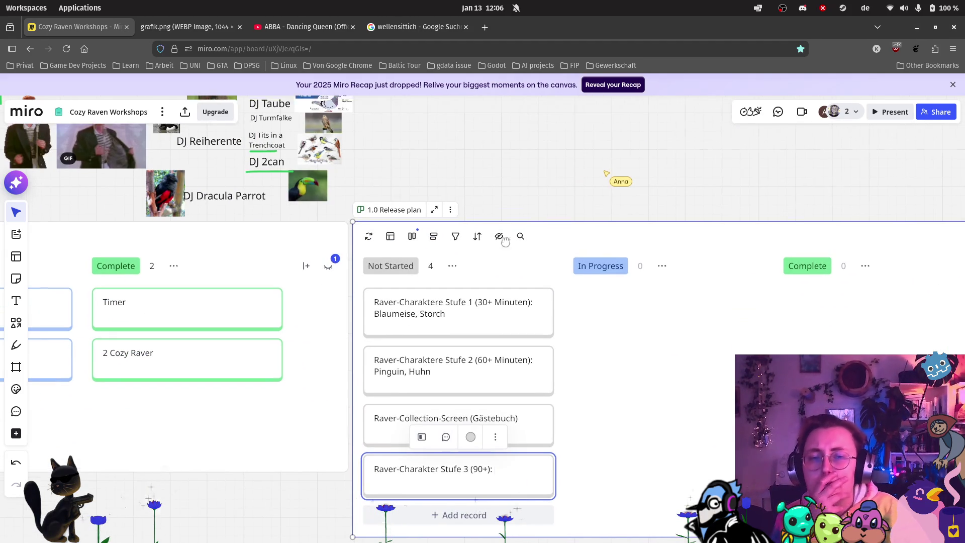
scroll(518, 199, up, 5)
scroll(487, 181, up, 2)
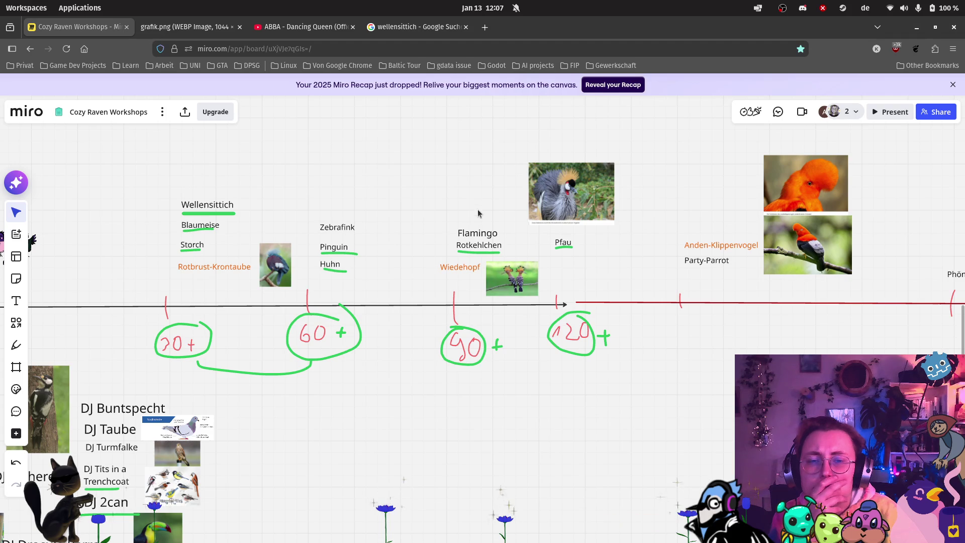
scroll(480, 306, up, 3)
scroll(494, 246, up, 3)
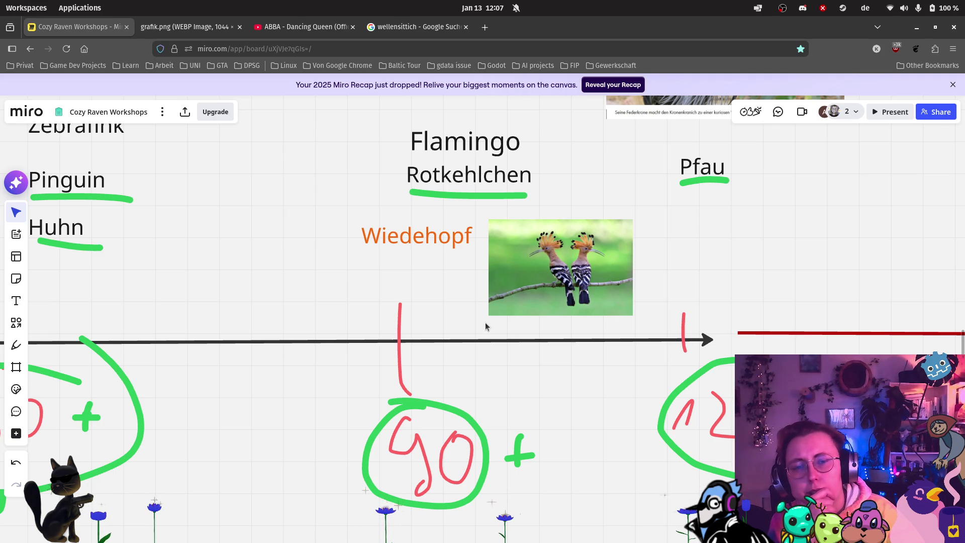
scroll(485, 324, down, 5)
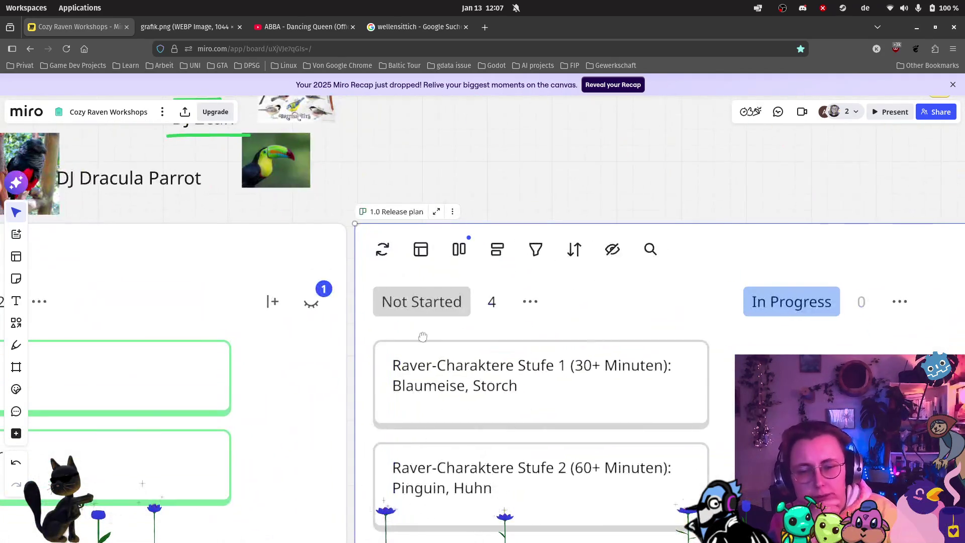
scroll(433, 458, down, 5)
click(593, 460)
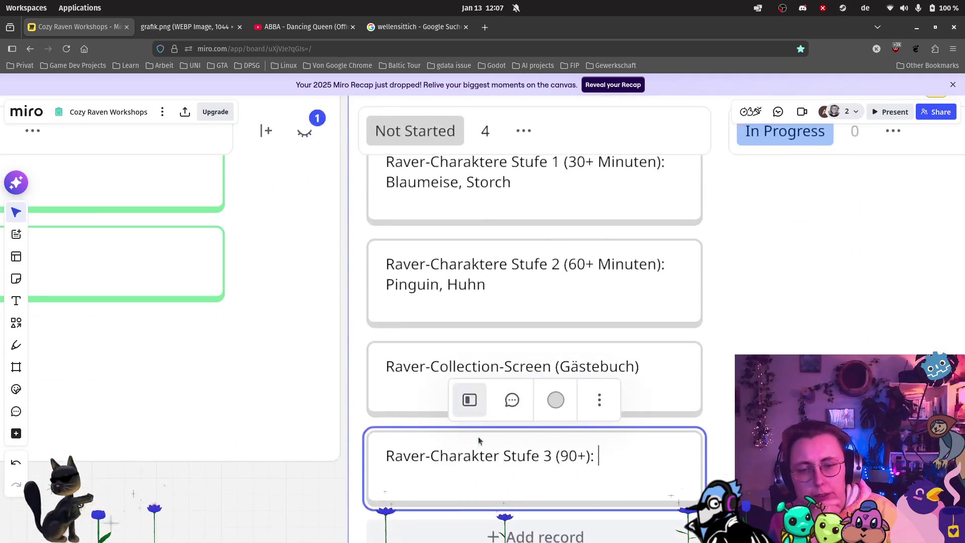
text(R)
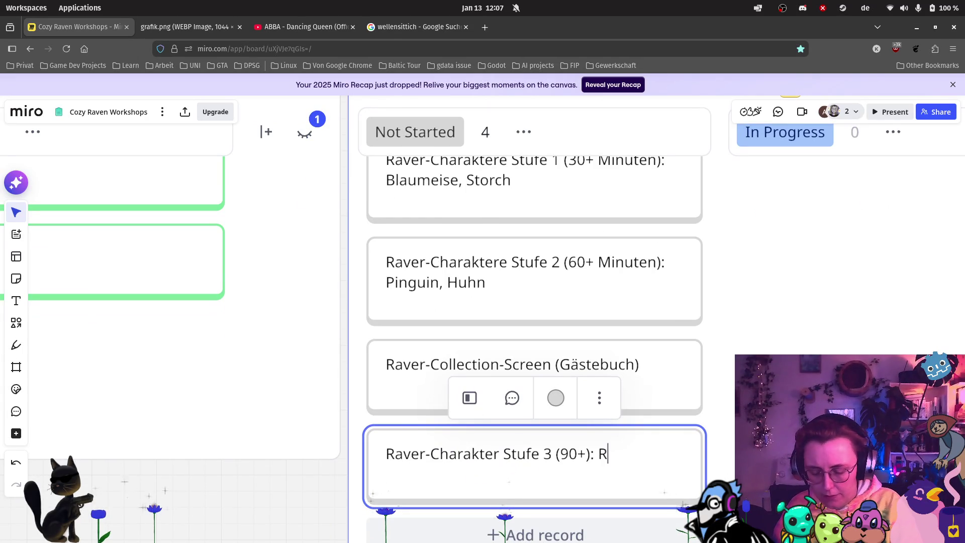
text(otkehlchen)
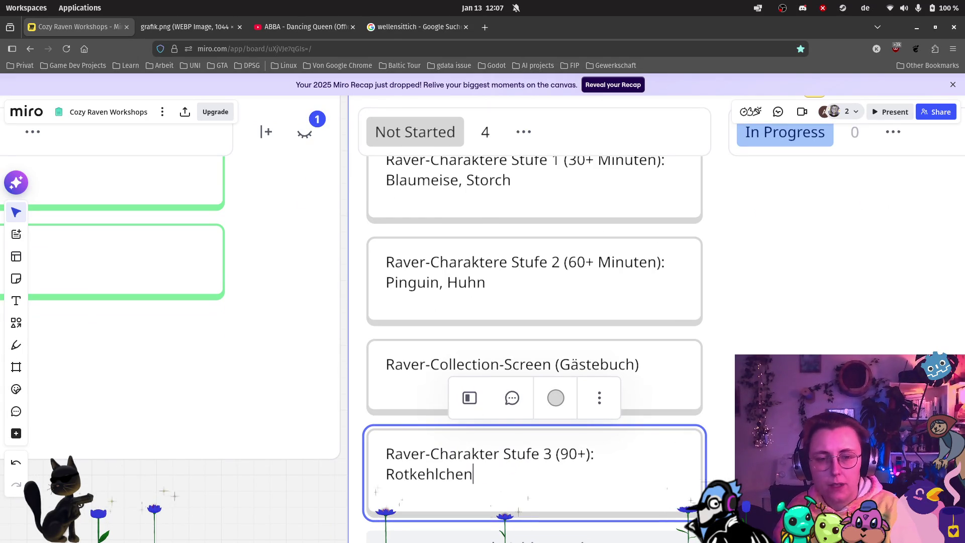
click(724, 437)
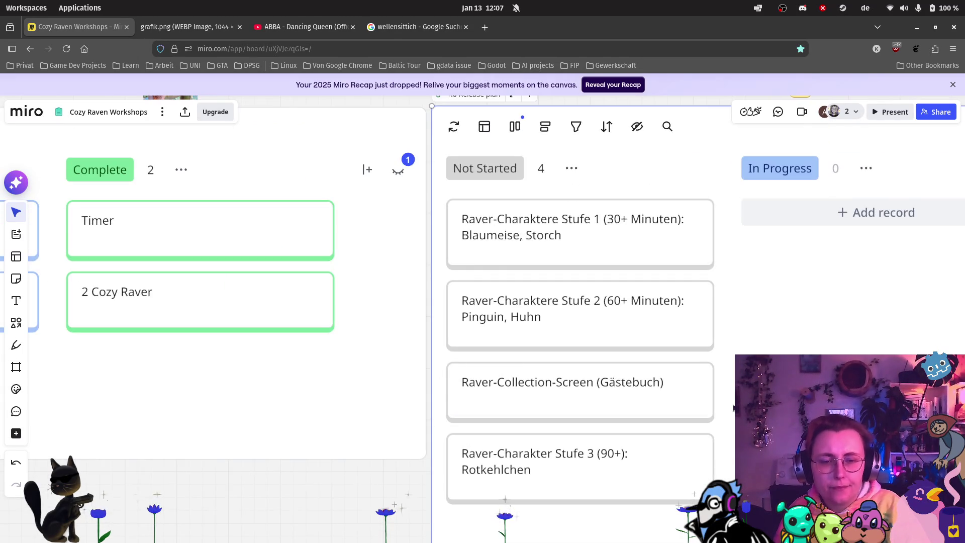
scroll(702, 333, up, 2)
scroll(703, 331, down, 3)
Step: Add the card 'Raver-Charakter Stufe 4 (120+): Pfau' under Not Started in the 1.0 Release plan
scroll(652, 405, down, 1)
click(586, 476)
scroll(588, 455, up, 6)
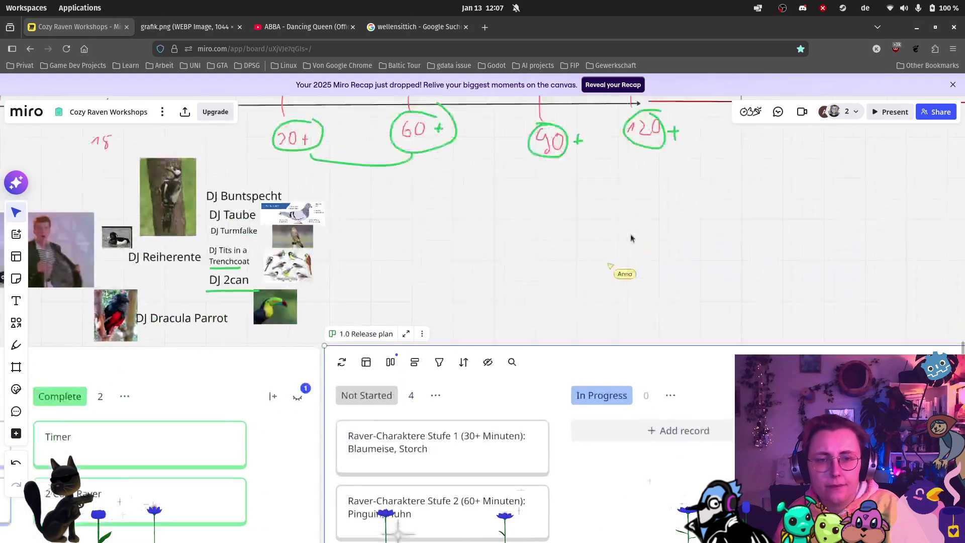
scroll(523, 407, up, 3)
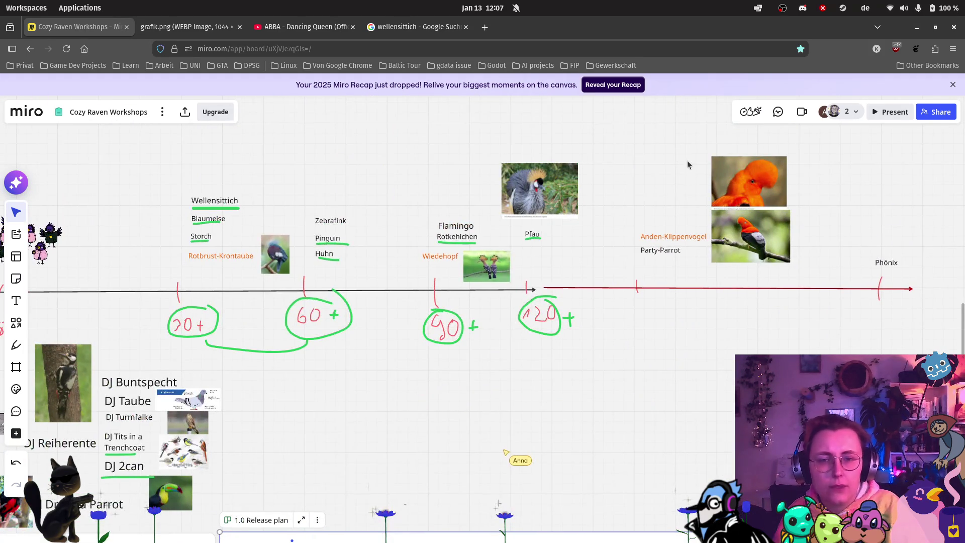
scroll(688, 166, up, 2)
scroll(388, 464, down, 4)
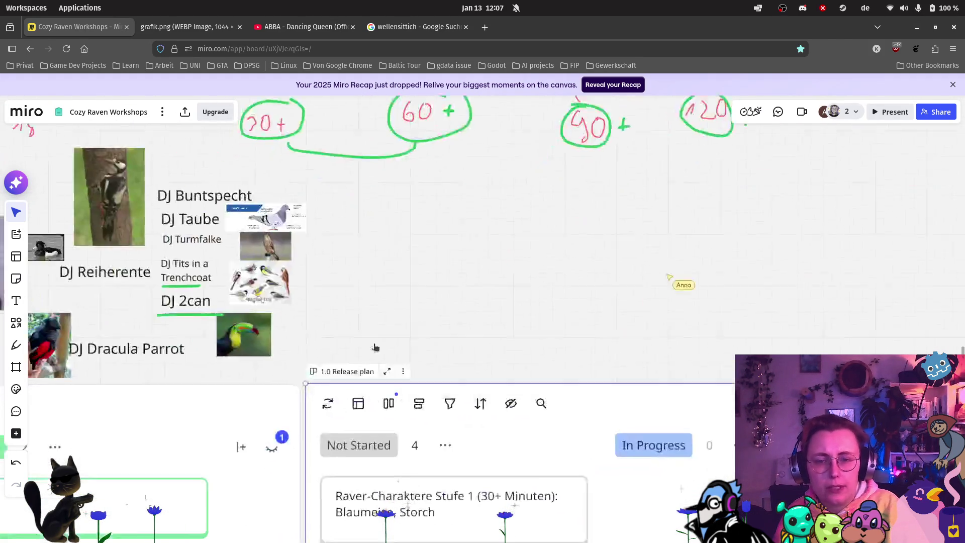
scroll(388, 428, up, 2)
scroll(392, 347, down, 3)
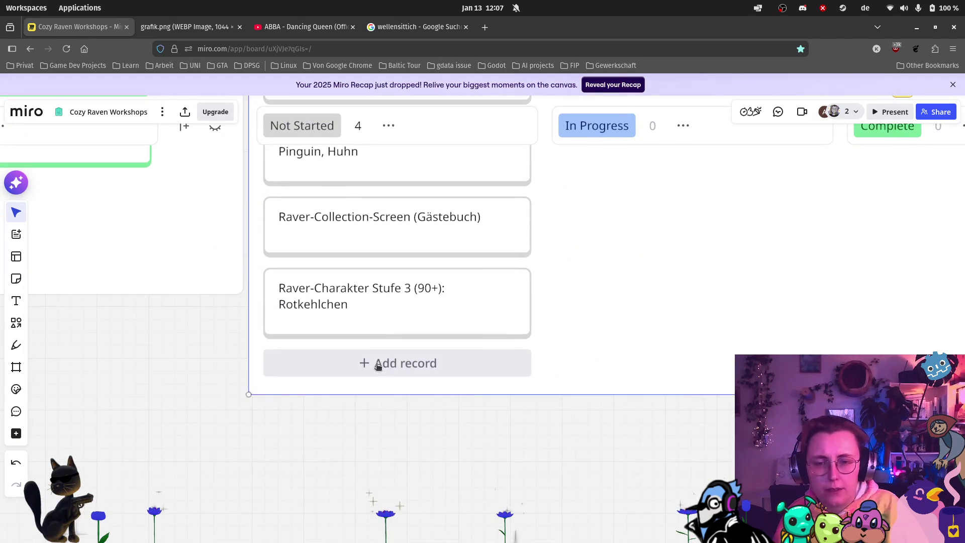
click(378, 364)
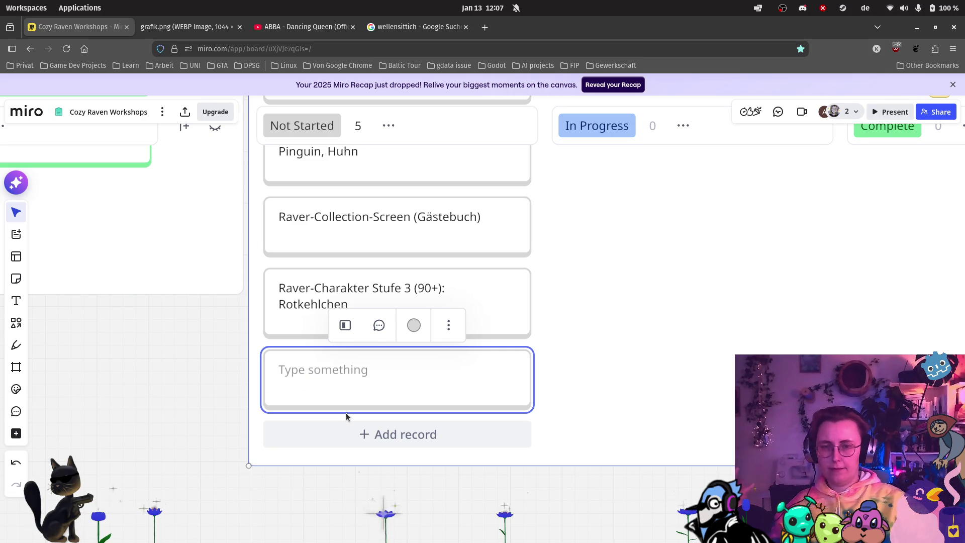
text(Raver-Charakter Stuf)
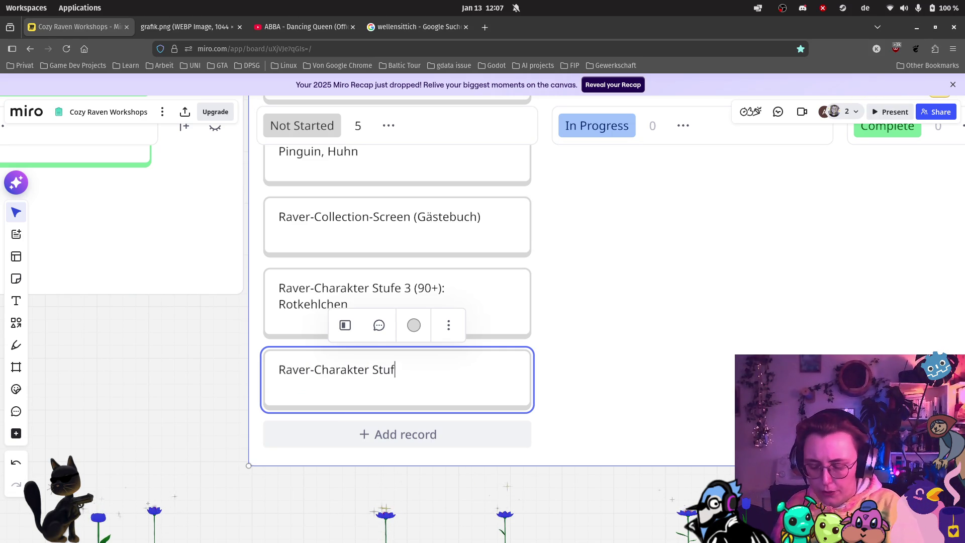
text(e 4 (120)
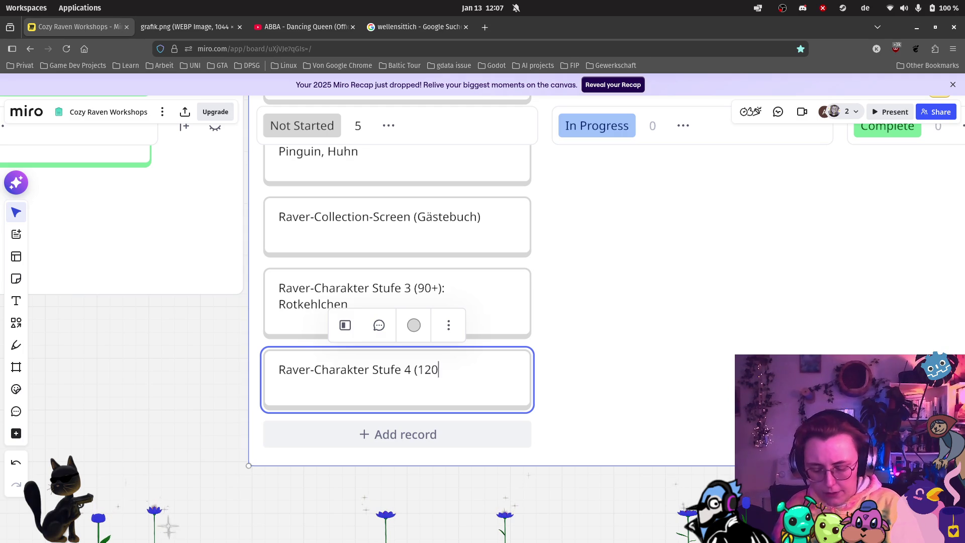
text(+): )
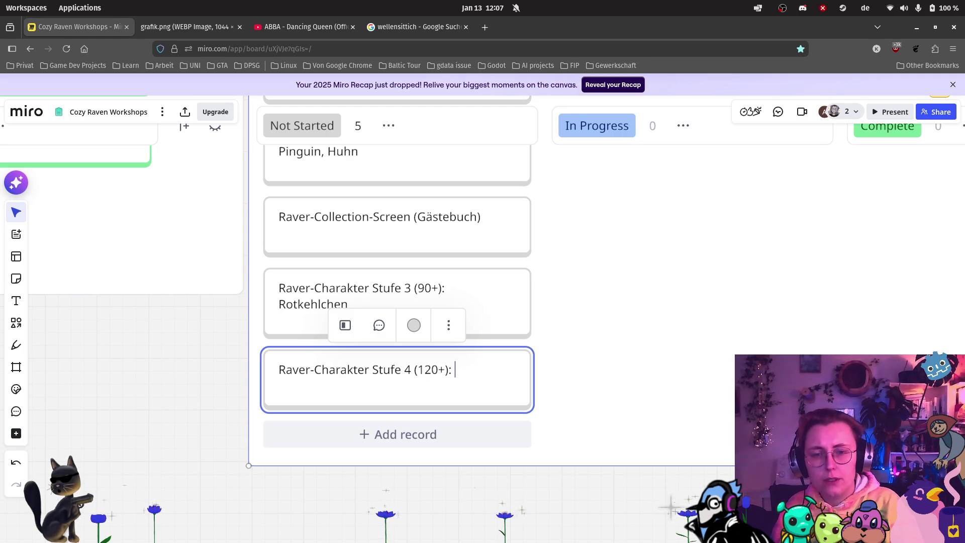
text(Pfau)
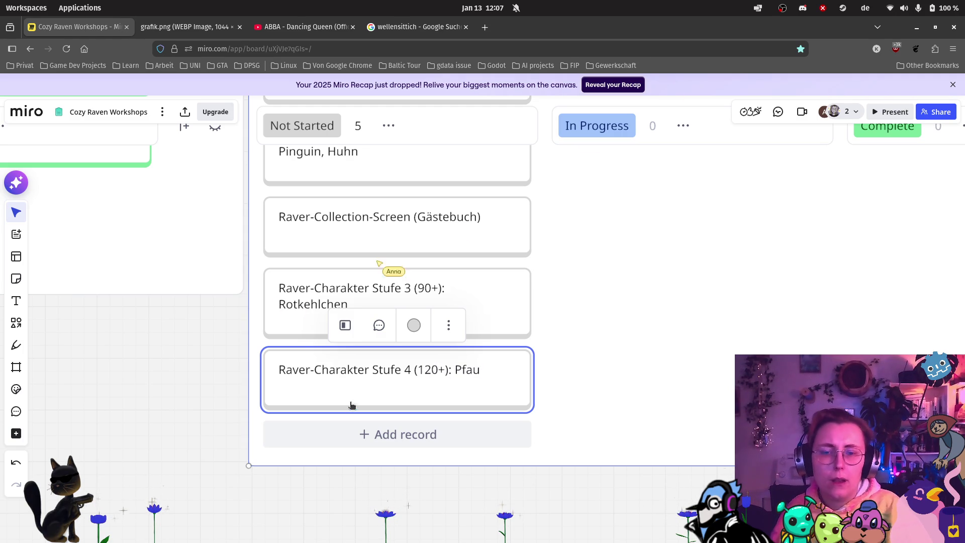
click(221, 401)
scroll(222, 397, down, 2)
Step: Place the ✔️ emoji from Stickers, Emoji and GIFs onto the Focus Timer sticky note
scroll(222, 398, down, 2)
scroll(589, 366, left, 5)
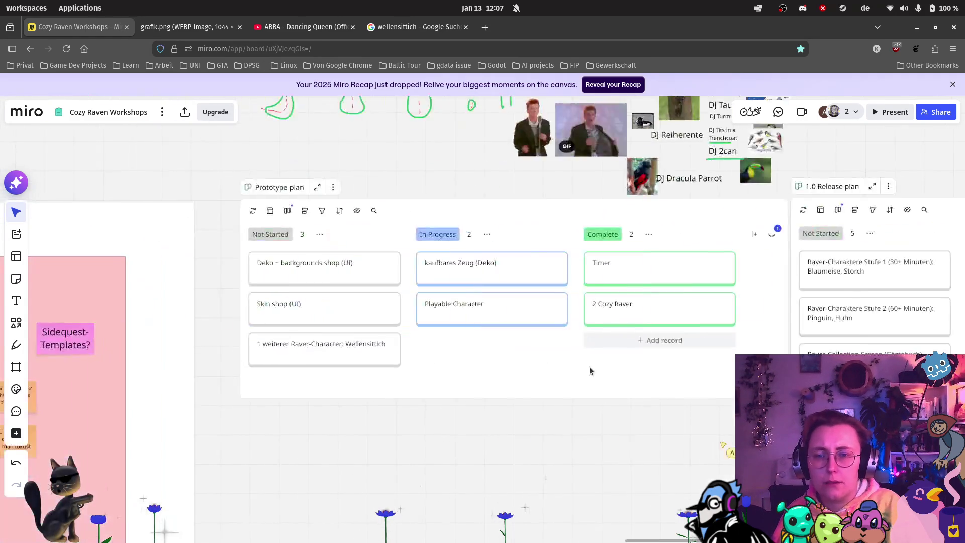
scroll(589, 366, up, 3)
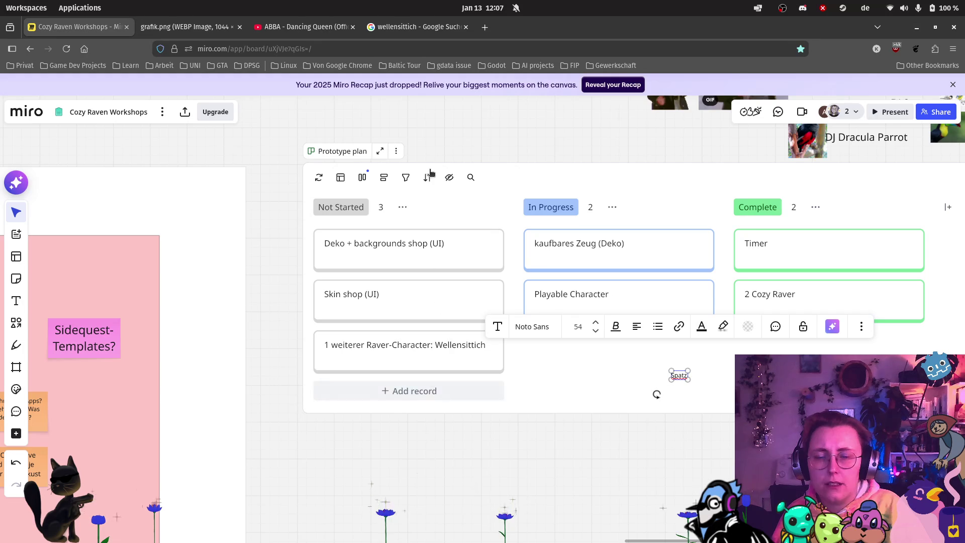
scroll(452, 271, up, 5)
scroll(656, 291, left, 8)
scroll(656, 290, up, 5)
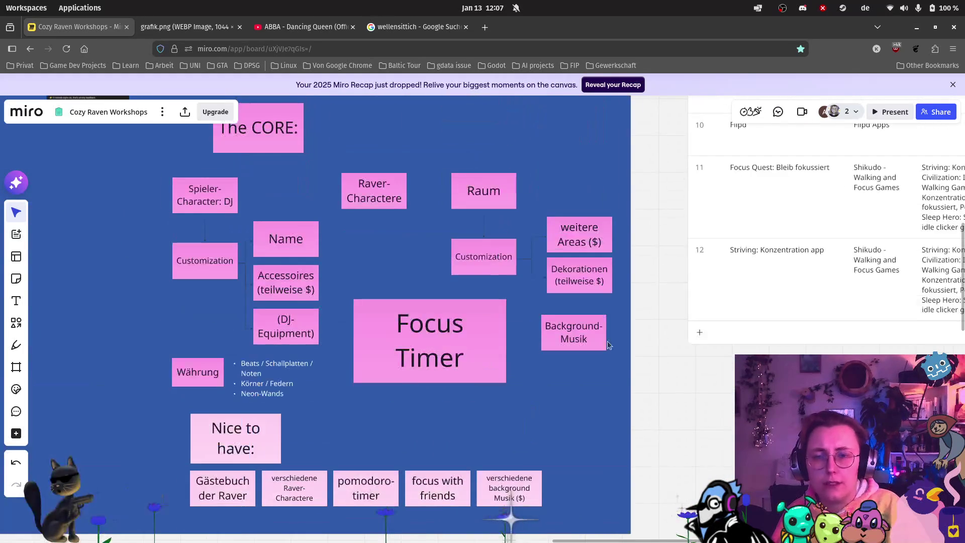
click(16, 389)
drag(137, 428, 488, 360)
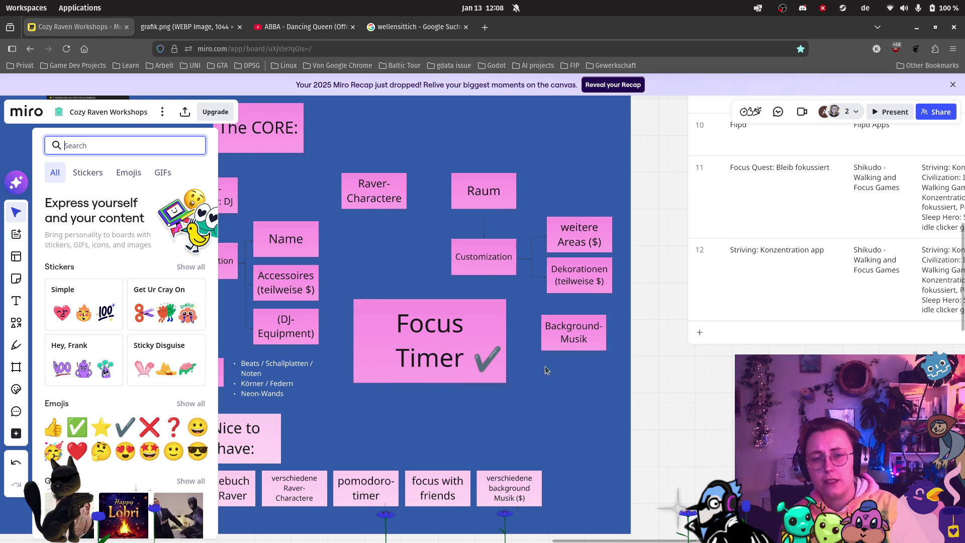
scroll(665, 357, down, 2)
scroll(618, 280, up, 5)
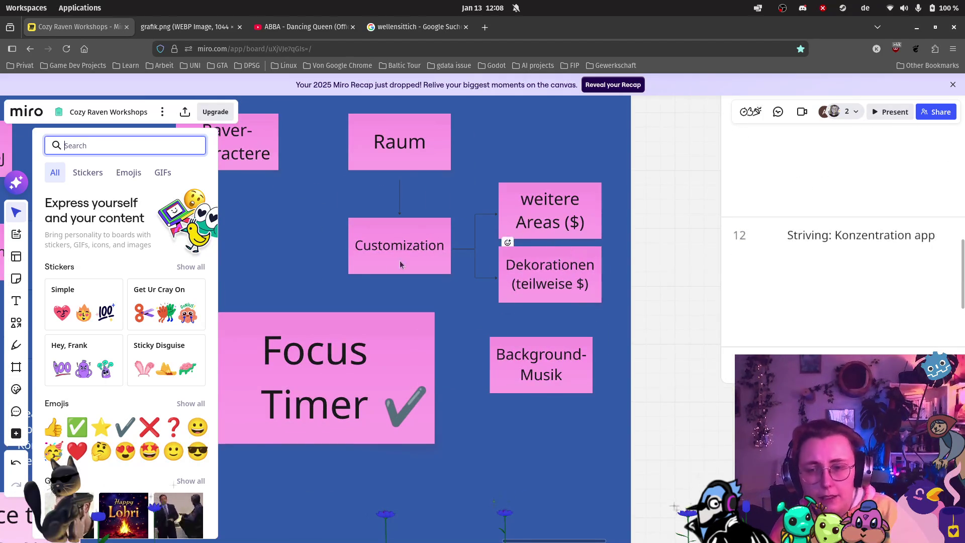
scroll(454, 236, down, 5)
scroll(522, 206, down, 6)
scroll(522, 207, right, 5)
scroll(522, 206, down, 7)
scroll(589, 184, right, 3)
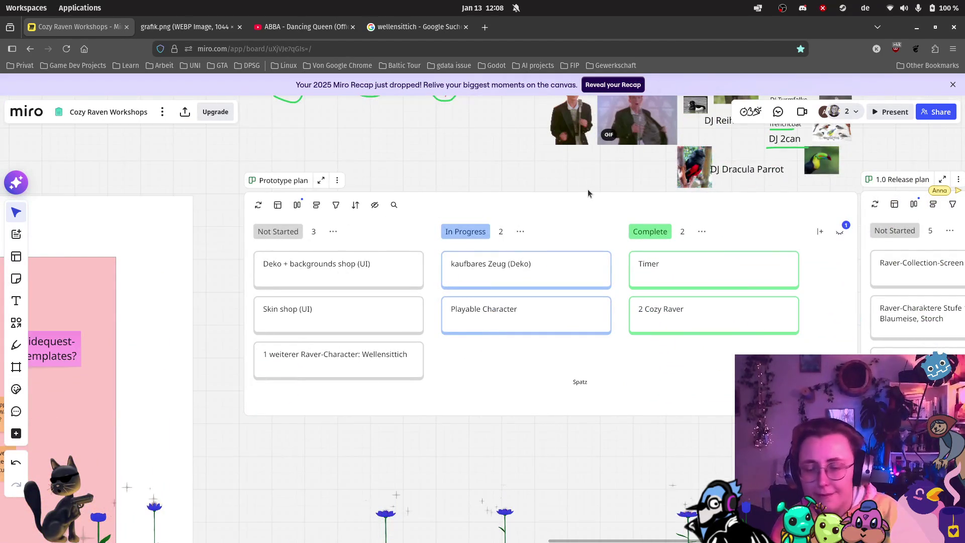
scroll(582, 194, down, 2)
scroll(581, 194, right, 6)
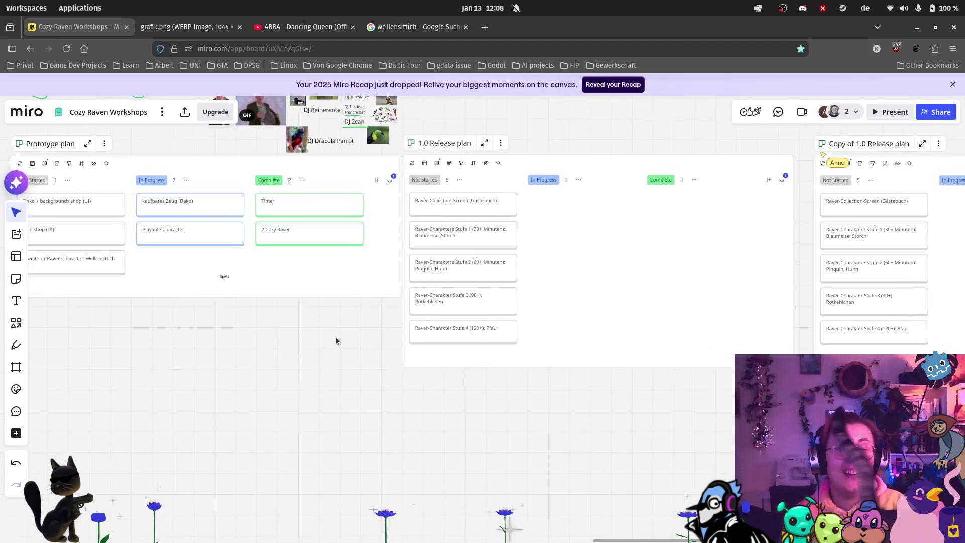
scroll(332, 340, down, 1)
scroll(333, 340, left, 1)
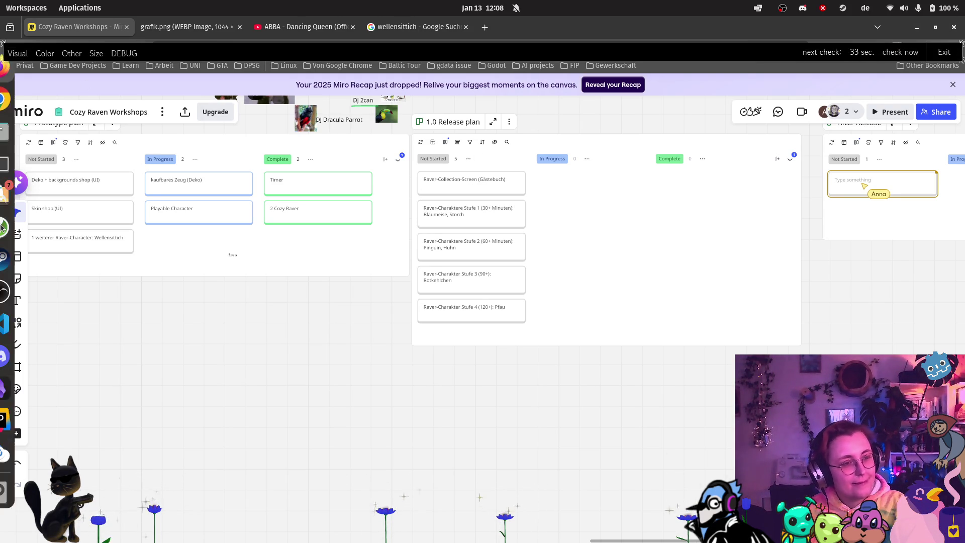
scroll(256, 316, down, 3)
mouse_move(224, 353)
mouse_down()
mouse_move(58, 531)
mouse_move(173, 462)
mouse_move(351, 455)
mouse_move(416, 426)
mouse_up()
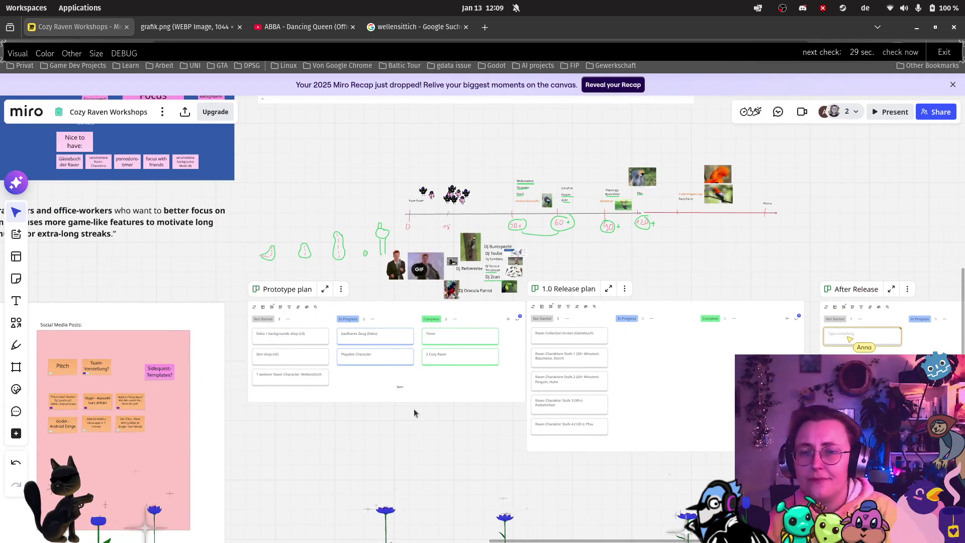
scroll(335, 350, right, 5)
scroll(335, 350, right, 2)
scroll(336, 350, down, 1)
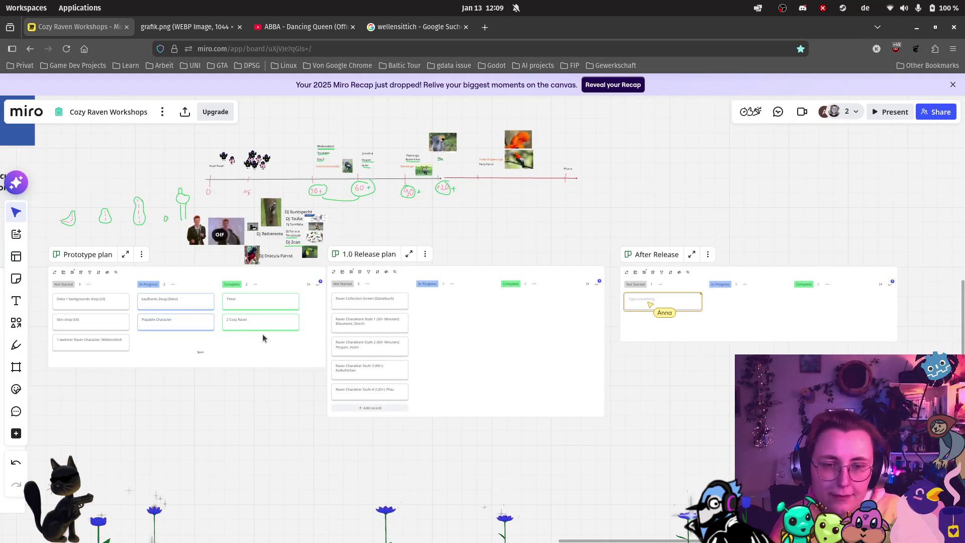
scroll(150, 287, up, 5)
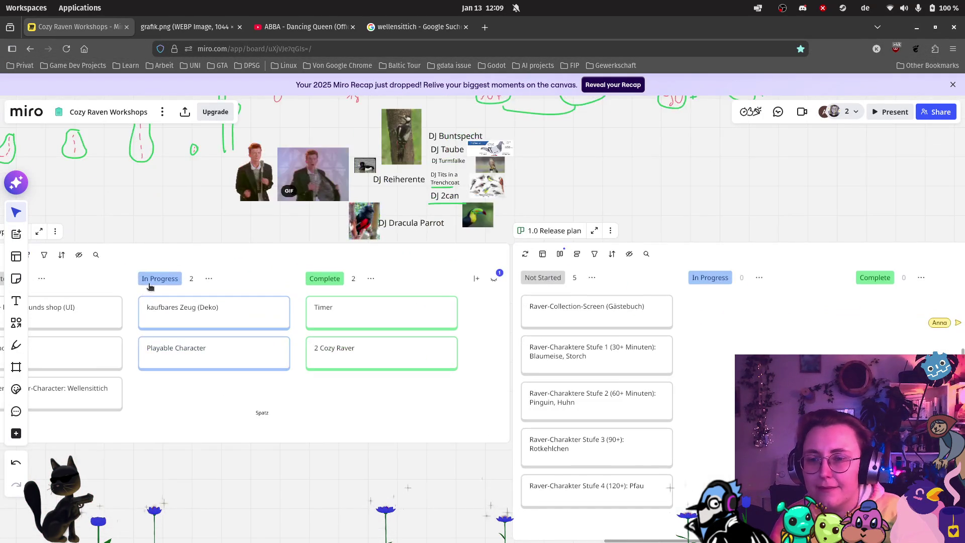
scroll(129, 214, up, 7)
scroll(130, 214, left, 14)
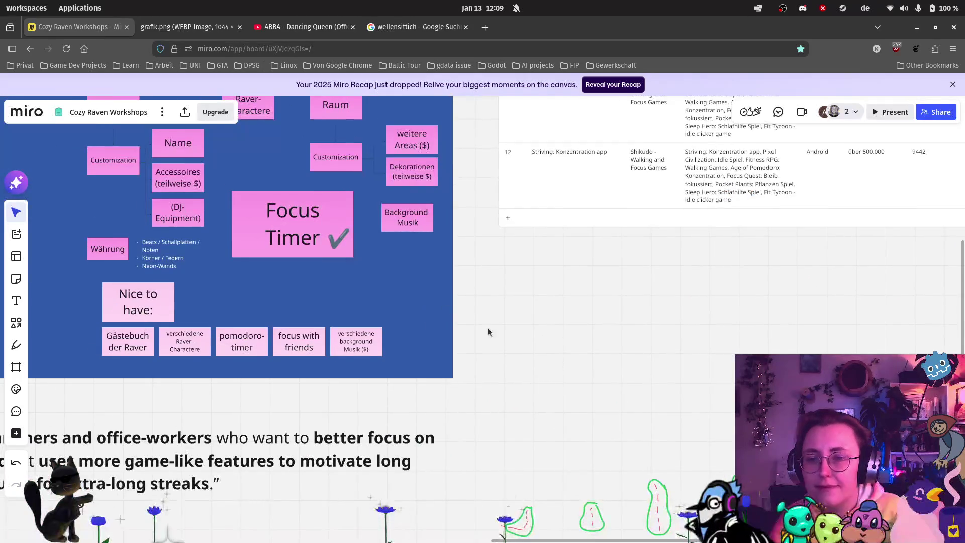
scroll(427, 243, down, 7)
scroll(401, 245, right, 5)
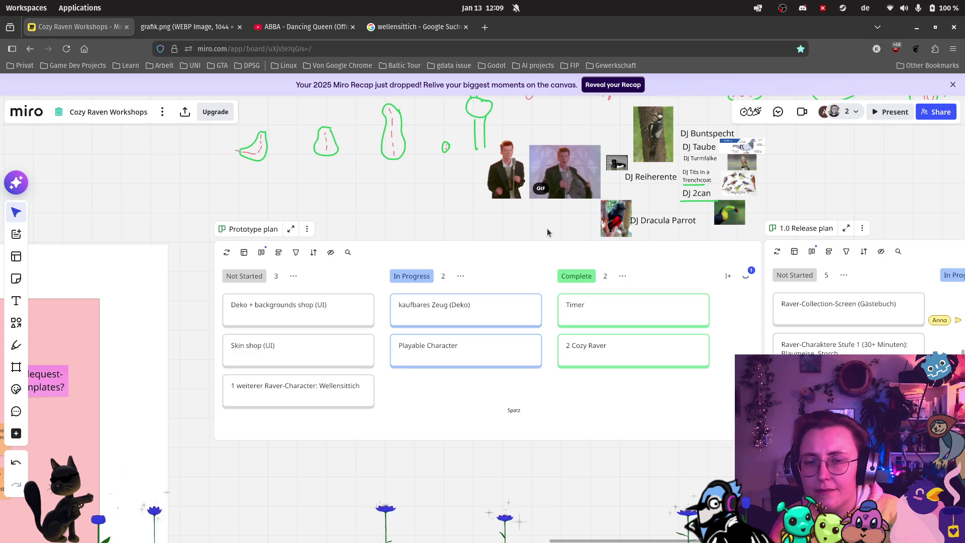
drag(547, 232, 286, 151)
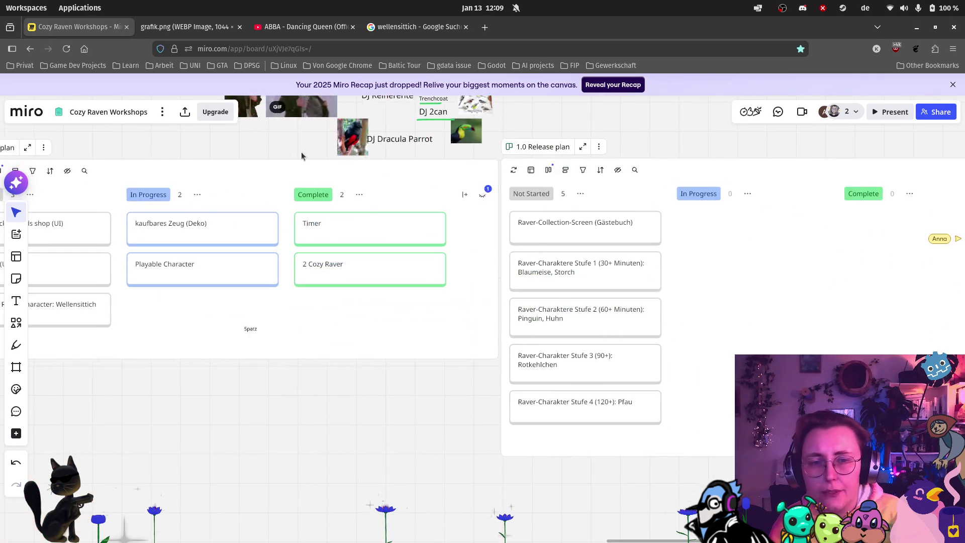
Step: Start a new Not Started card and begin typing 'Echtgeld-Transaktion', correcting typos
click(598, 439)
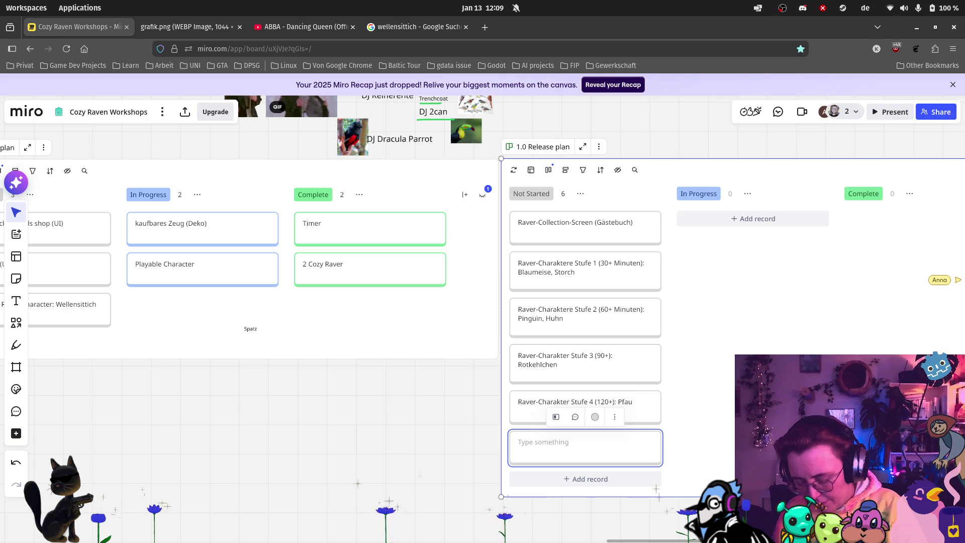
text(chtg)
key(BackSpace)
key(BackSpace)
key(BackSpace)
text(Echtgel)
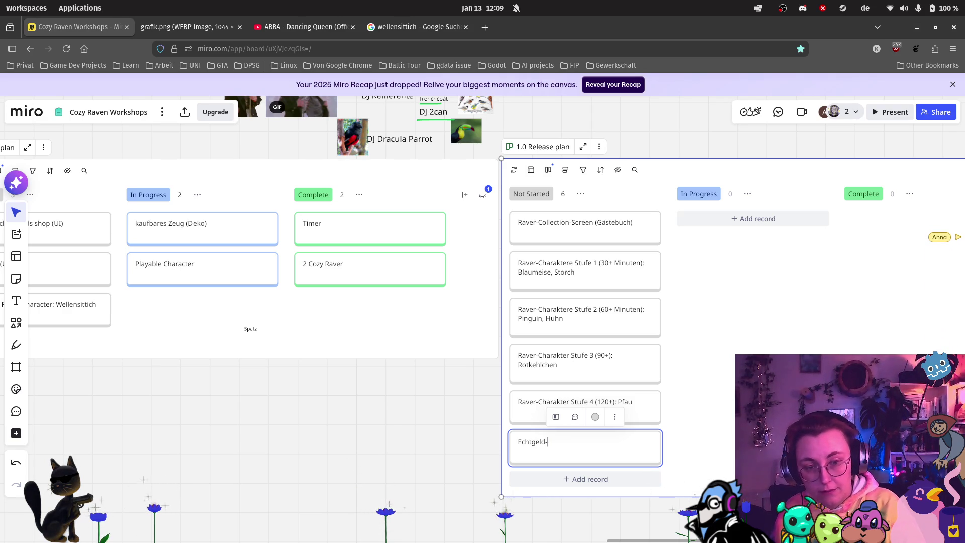
key(BackSpace)
key(BackSpace)
key(BackSpace)
text(Trans)
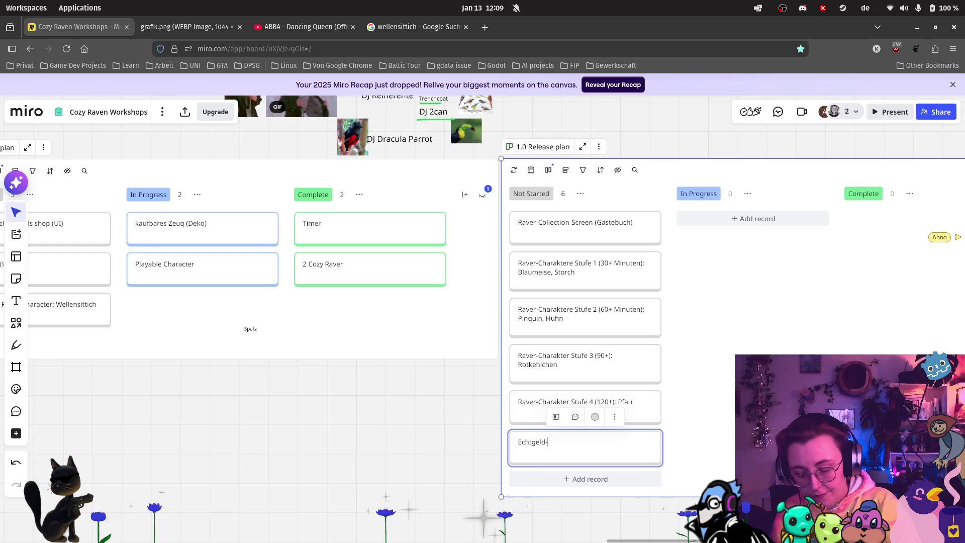
text(aktion)
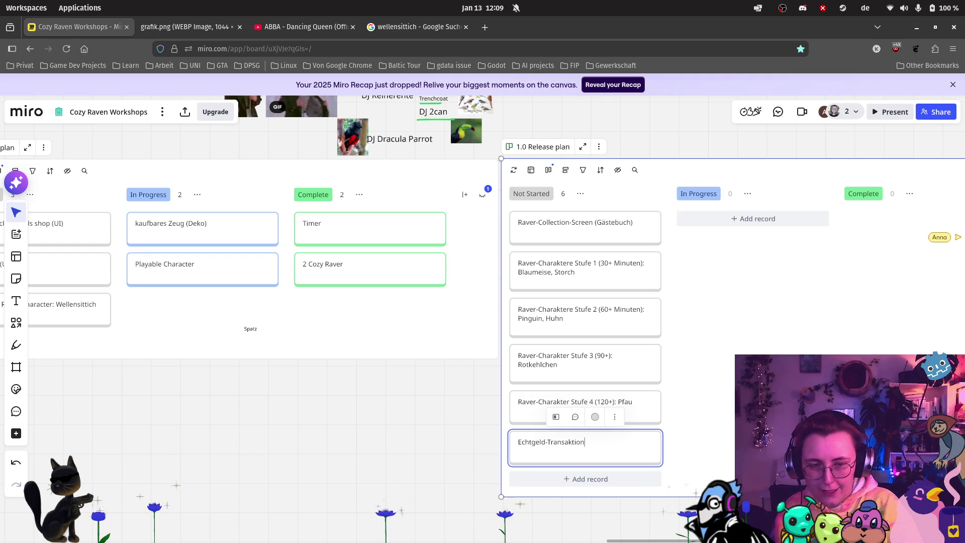
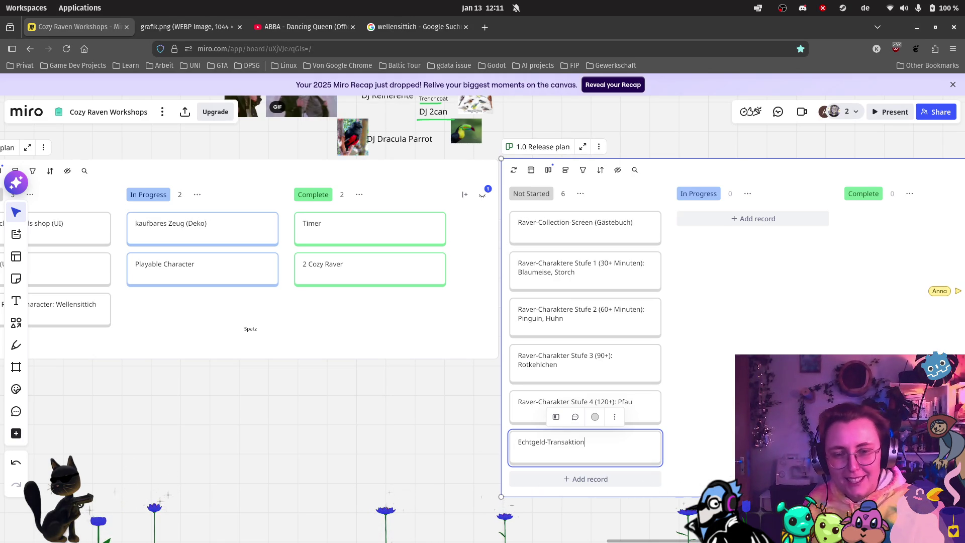
Step: Close the edited Echtgeld-Transaktion card and zoom into the Prototype plan kanban columns
click(375, 421)
scroll(209, 301, left, 5)
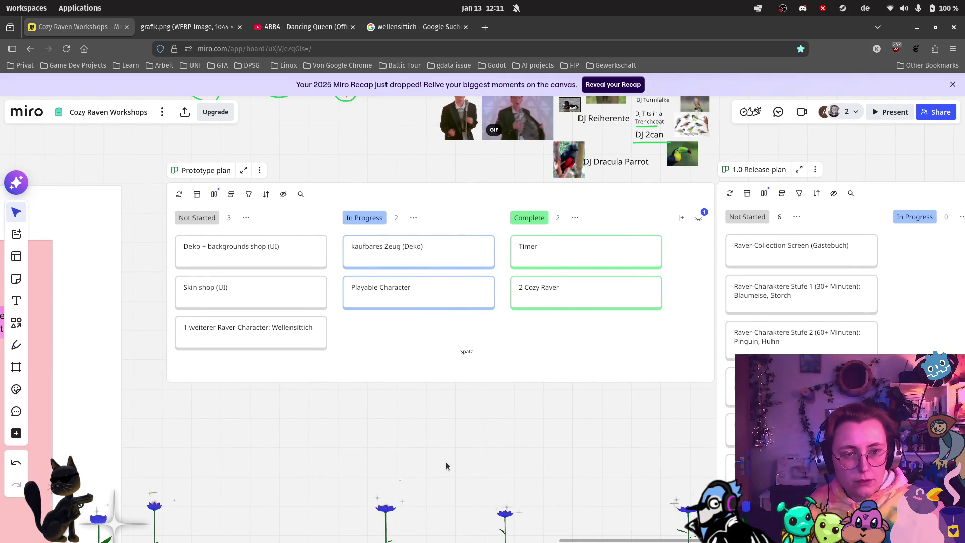
drag(320, 451, 369, 470)
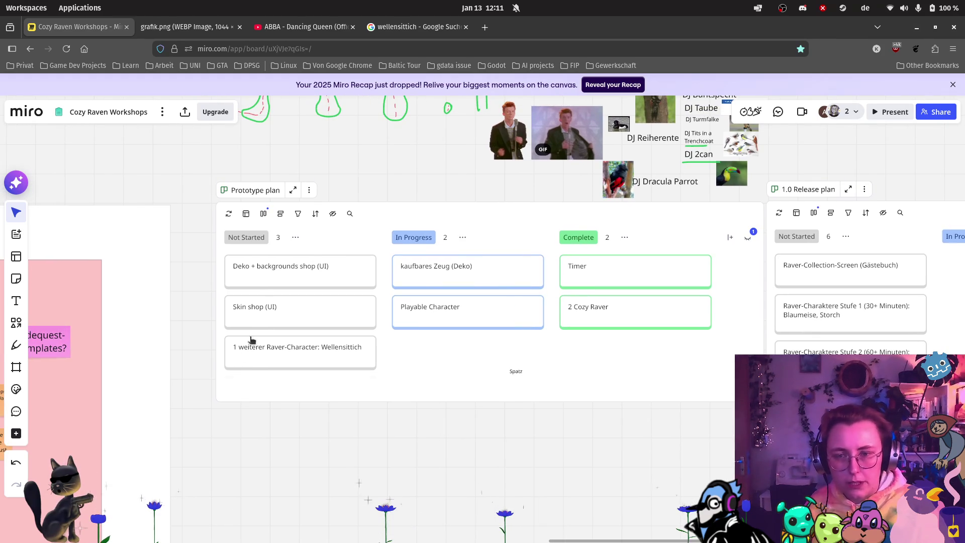
scroll(304, 244, up, 3)
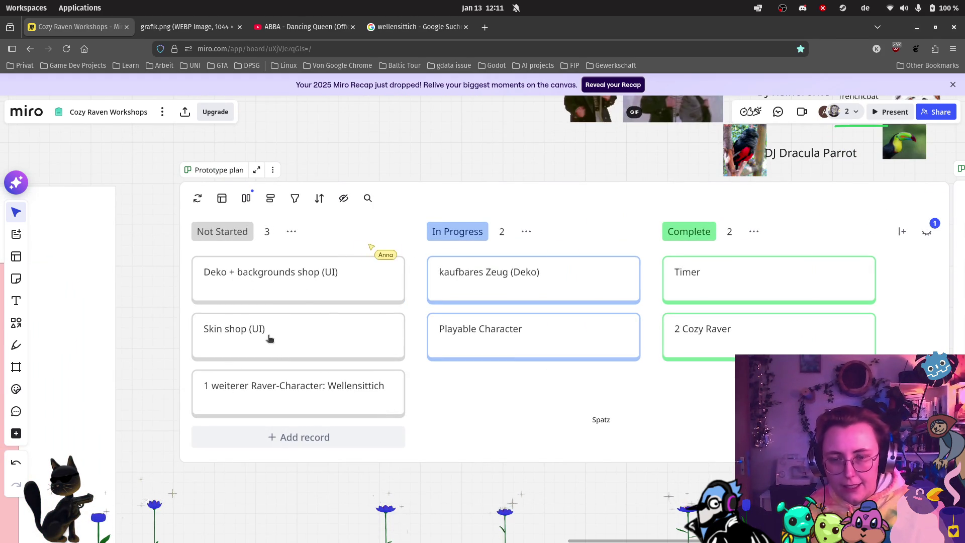
Step: Append ' (nur ingame-Währung)' after '(UI)' on the Deko + backgrounds shop card
double_click(302, 266)
click(347, 272)
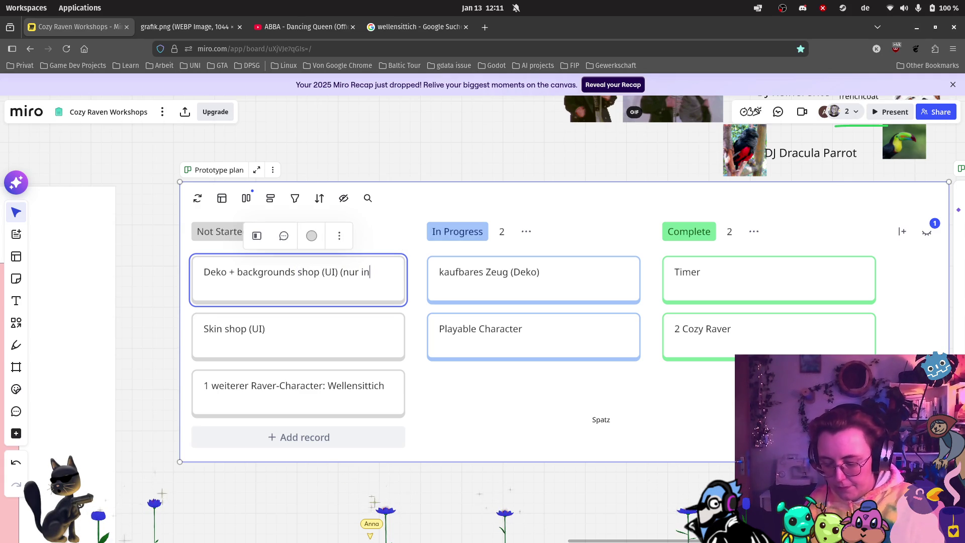
text(game-Währung))
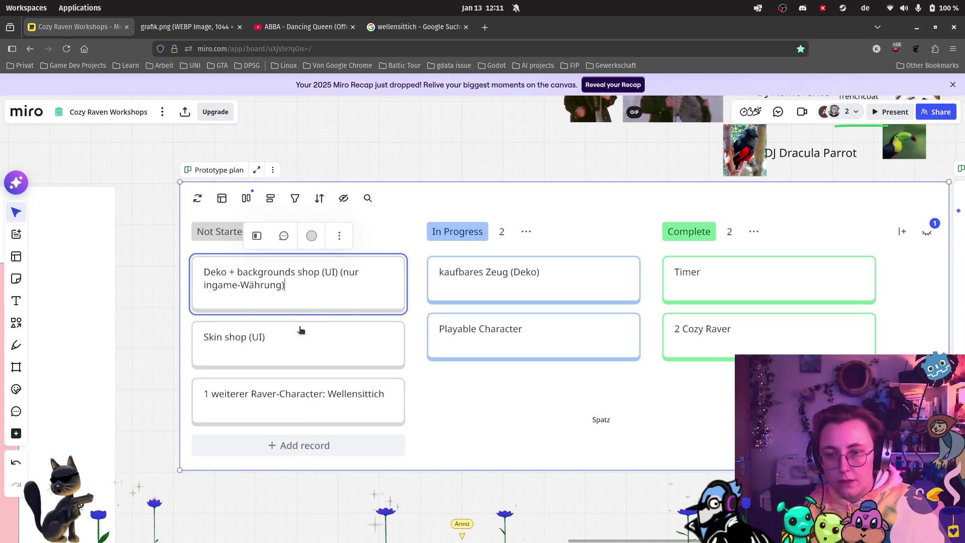
Step: Append ' (nur ingame-Währung)' to the Skin shop (UI) card
click(302, 329)
text(()
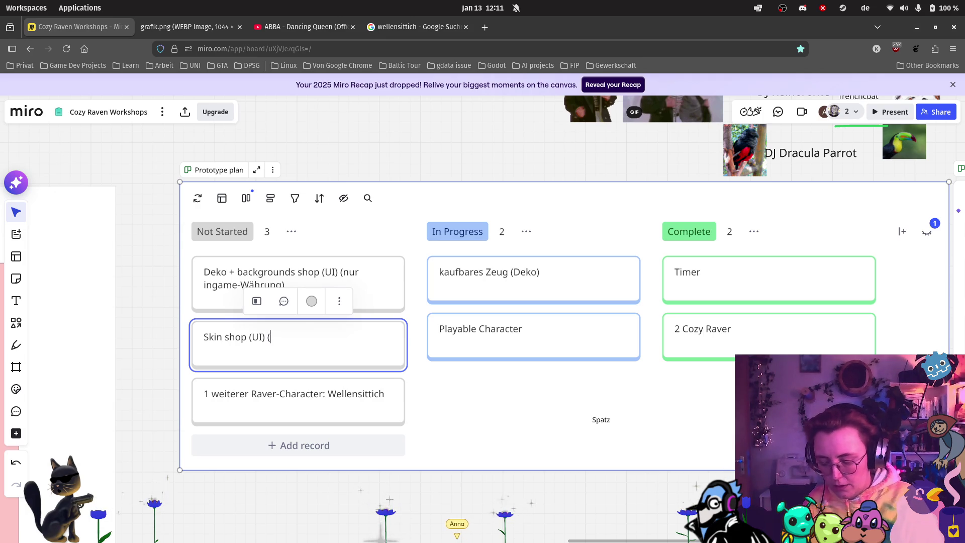
text(nur ingame-Währung))
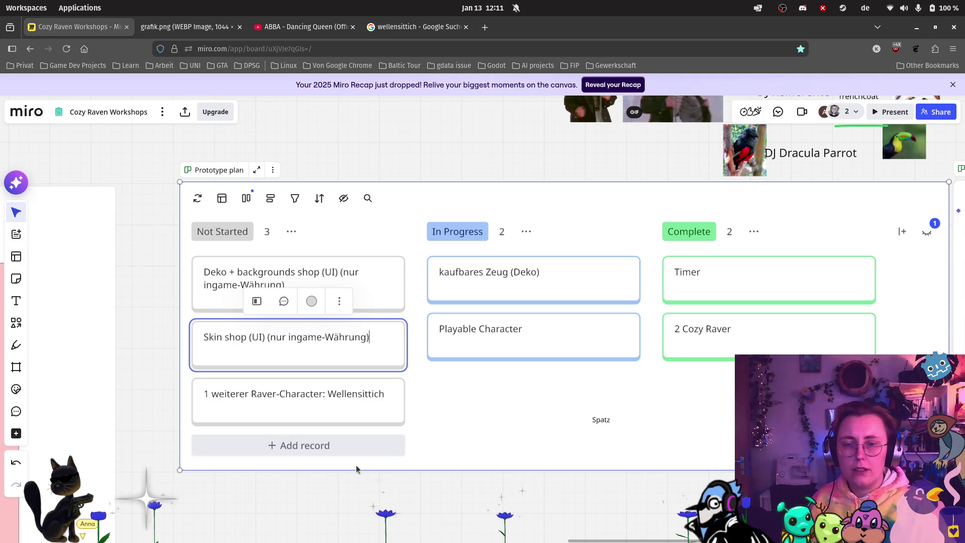
click(411, 478)
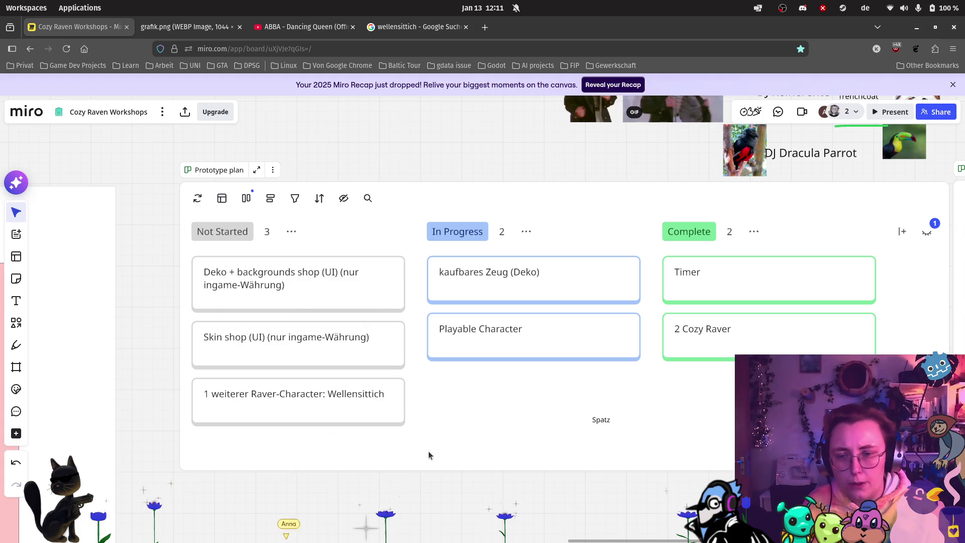
Step: Add a new blank card to the Not Started column
ctrl+scroll(469, 402, down, 3)
scroll(370, 222, up, 5)
mouse_move(391, 322)
mouse_down()
mouse_move(445, 212)
mouse_move(697, 176)
mouse_up()
scroll(697, 175, down, 5)
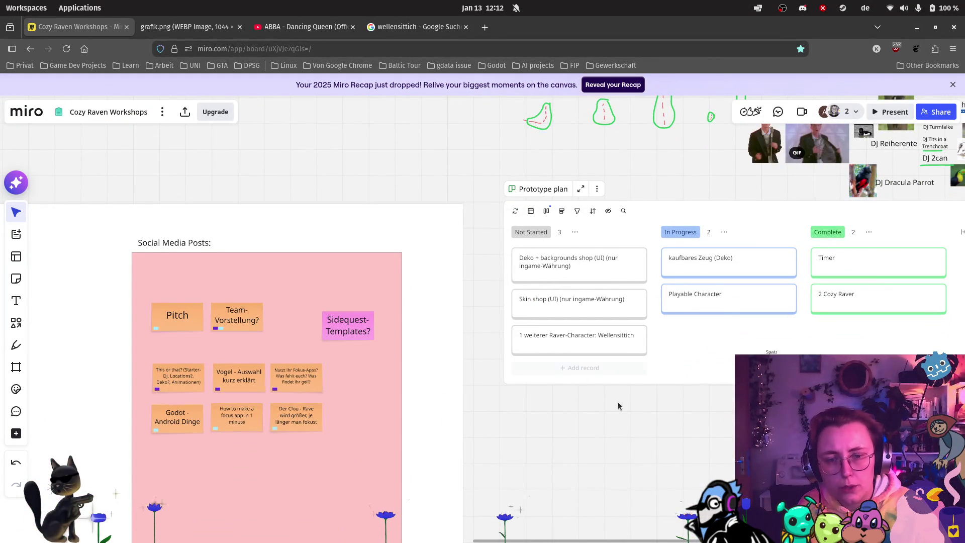
click(616, 368)
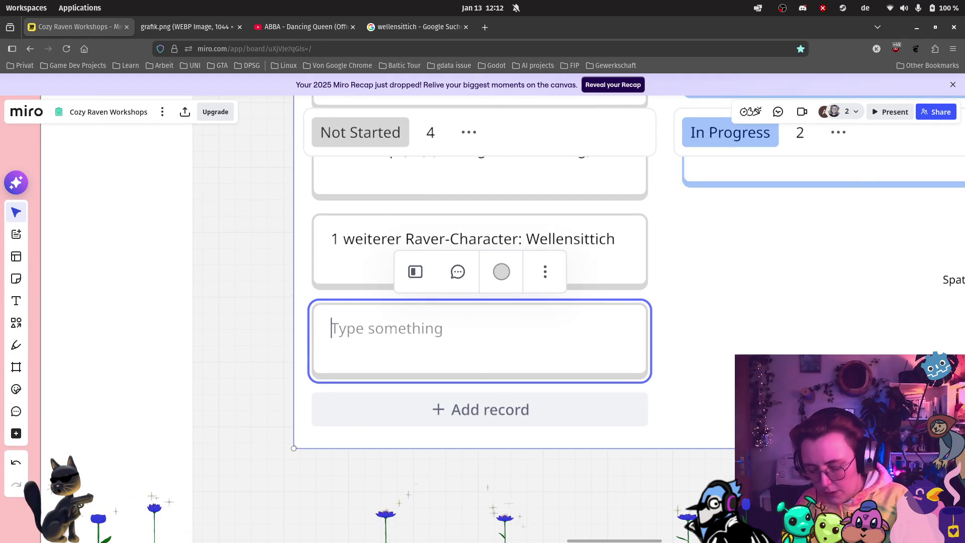
Step: Title the new Not Started card 'DJ-Rig und Animationen'
text(DJ-Rig und a)
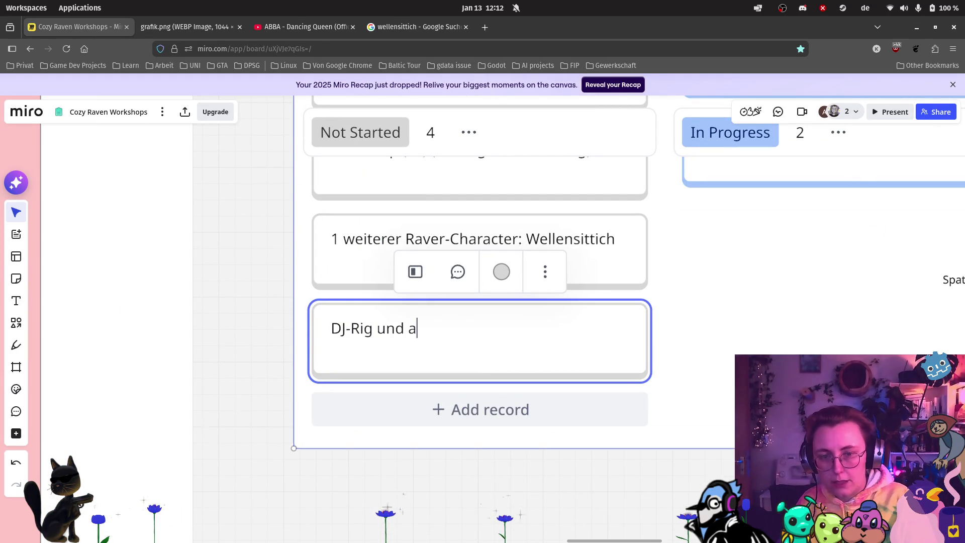
key(BackSpace)
text(Animationen)
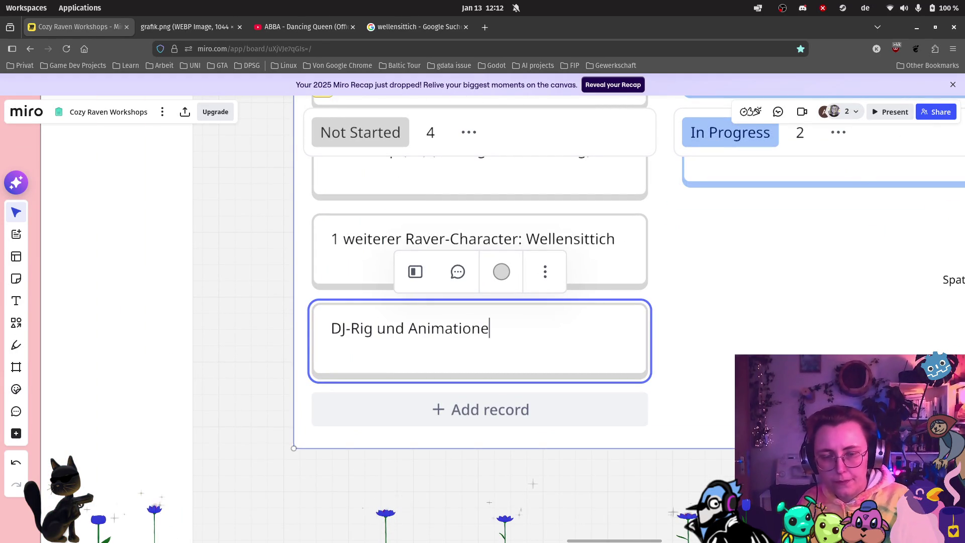
Step: Add more Not Started cards and title one 'Raven-Rigs und Animationen'
click(460, 408)
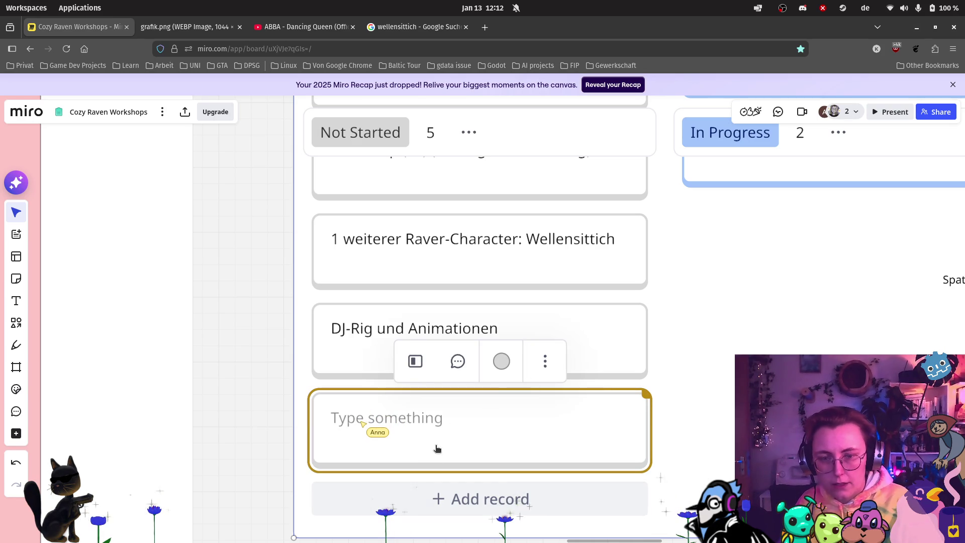
click(449, 502)
scroll(449, 502, down, 2)
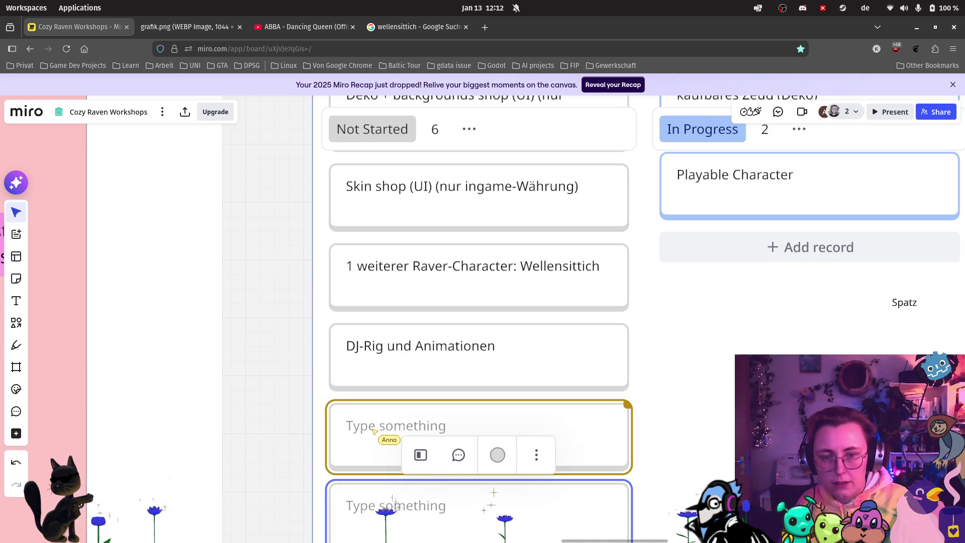
scroll(653, 352, down, 3)
scroll(608, 352, down, 1)
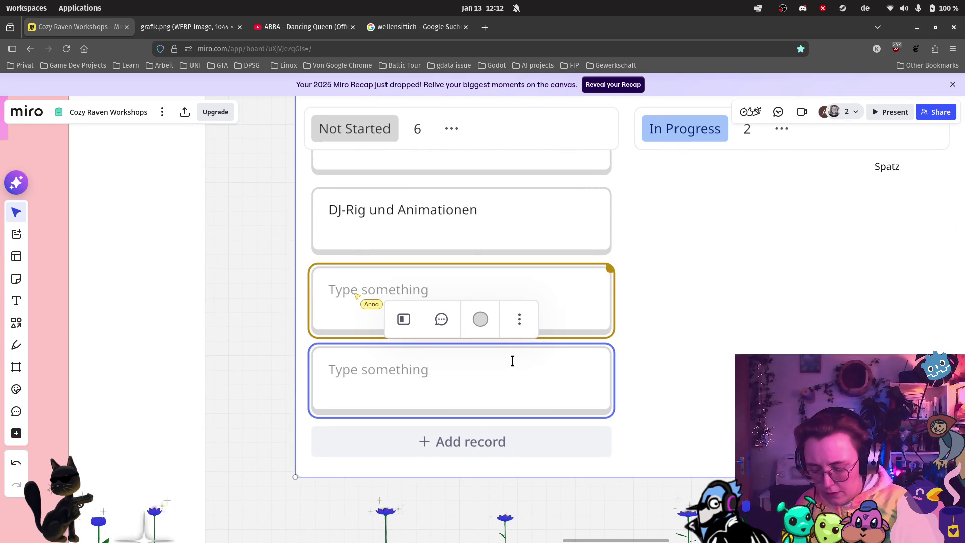
text(Rig)
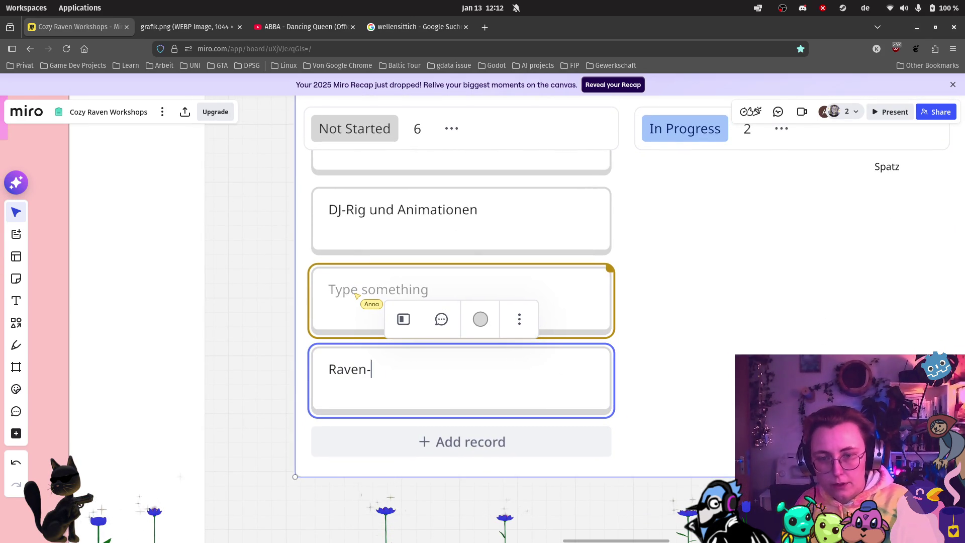
text(s und Animationen)
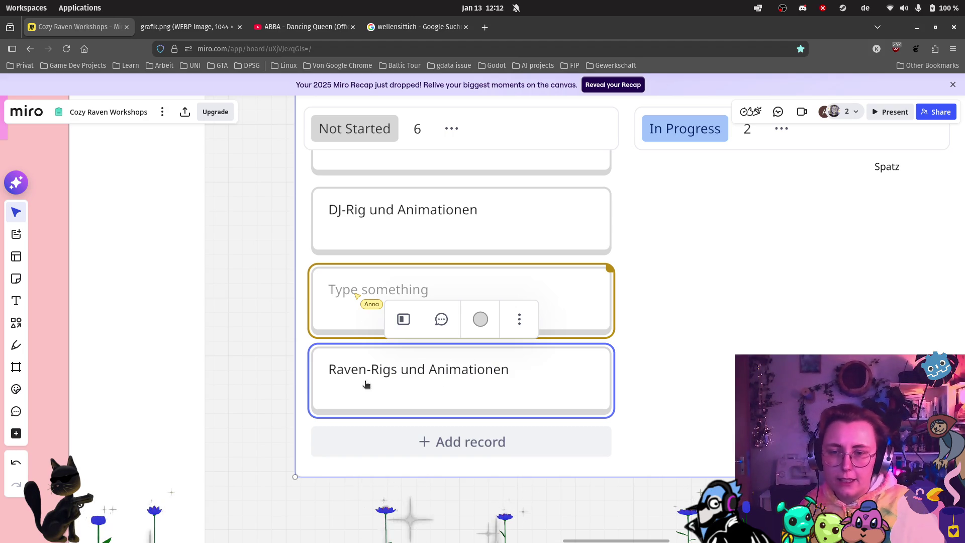
click(279, 348)
scroll(276, 327, down, 3)
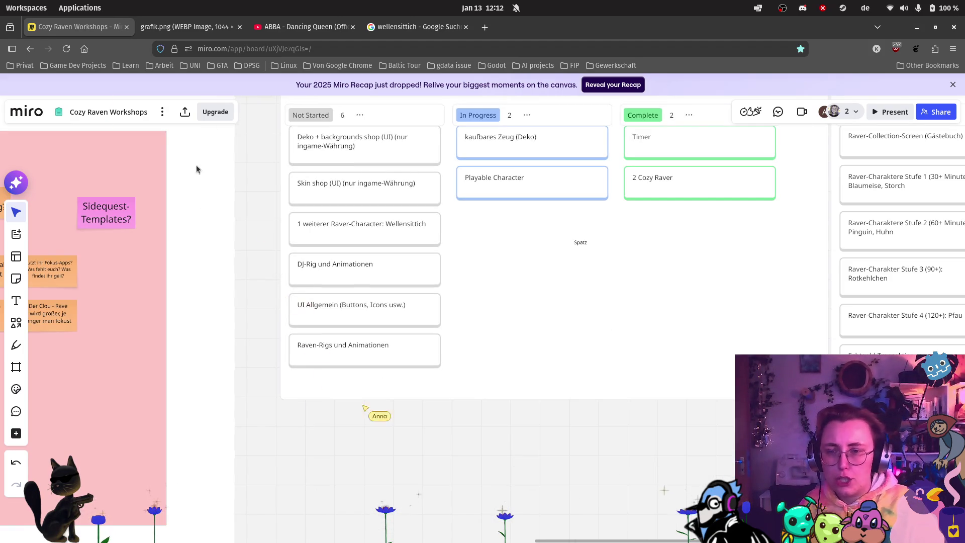
scroll(259, 324, up, 5)
scroll(525, 237, up, 3)
Step: Draw pink pen rig lines over the first raven's head, body and legs, undoing the wing strokes
scroll(524, 242, up, 10)
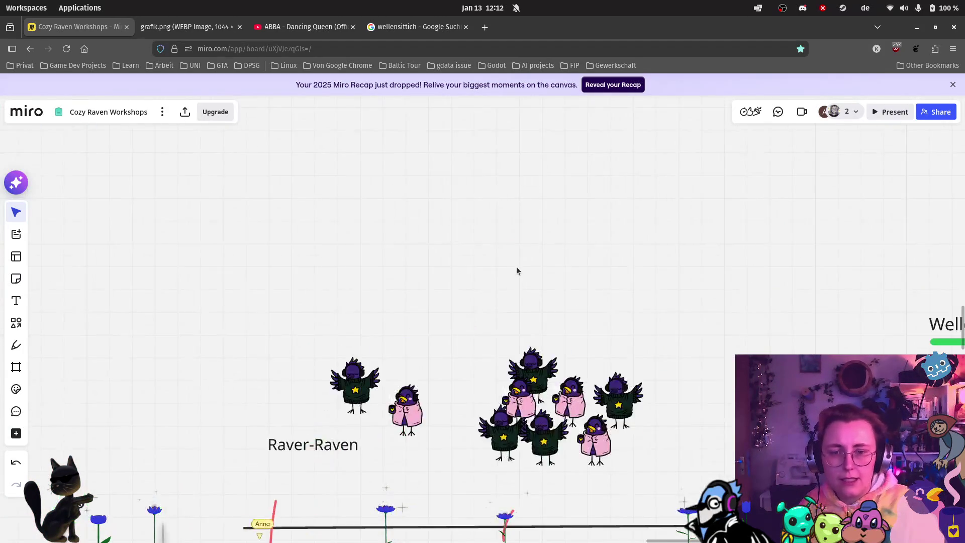
scroll(406, 267, up, 3)
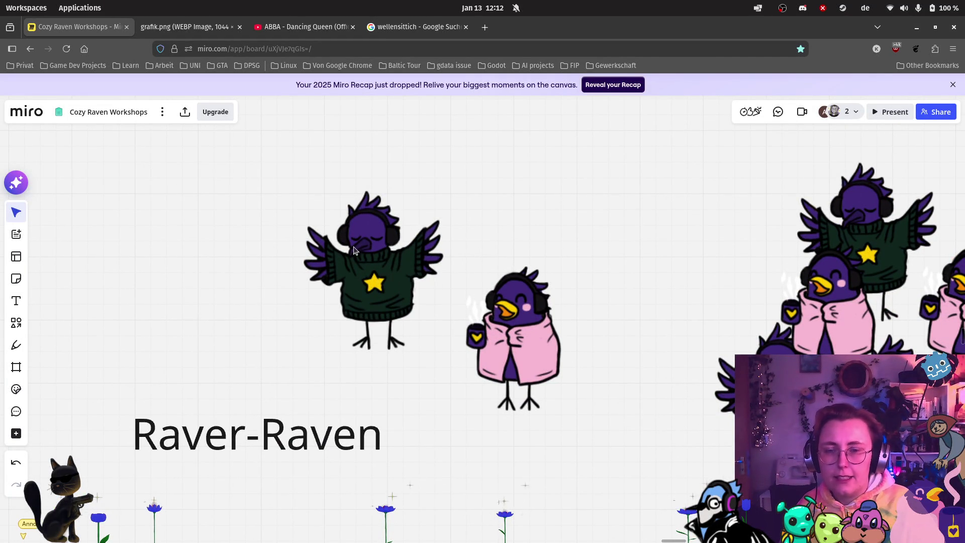
click(16, 345)
mouse_move(363, 225)
mouse_down()
mouse_move(372, 295)
mouse_move(363, 343)
mouse_move(388, 345)
mouse_up()
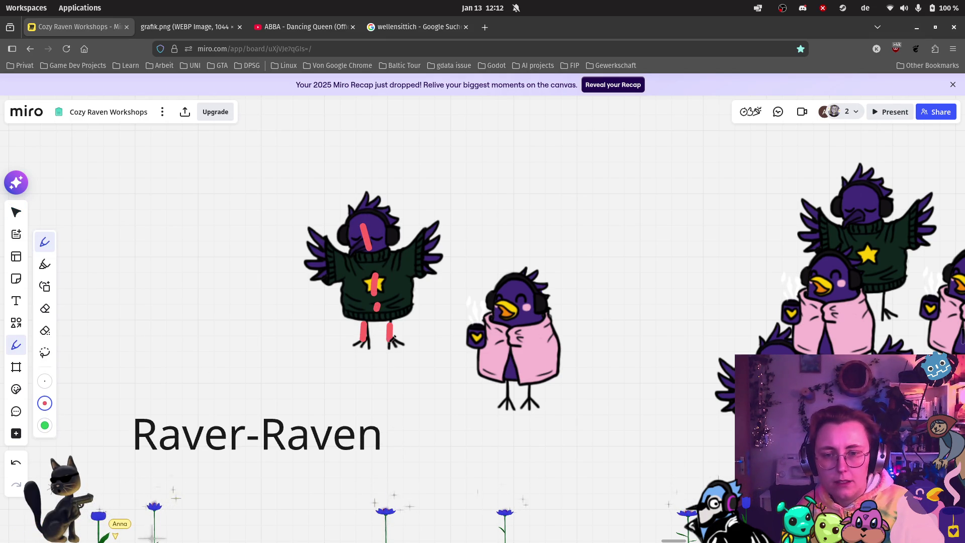
drag(400, 261, 413, 256)
drag(349, 260, 334, 256)
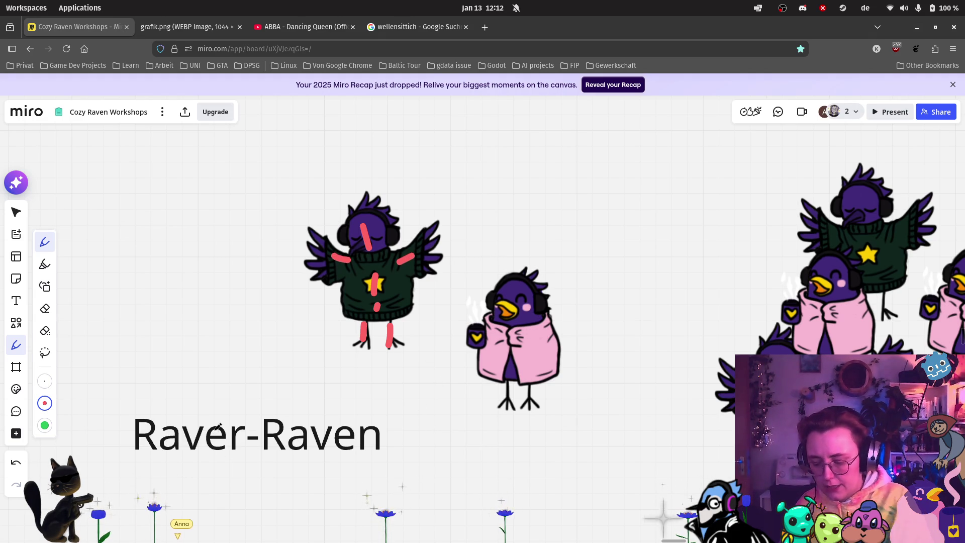
key(ctrl+z)
key(ctrl+z)
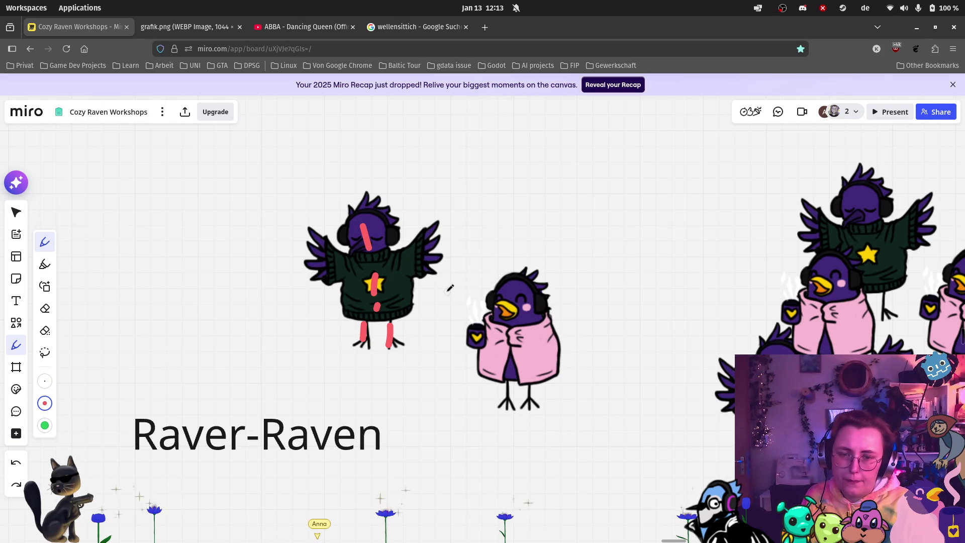
scroll(470, 402, down, 10)
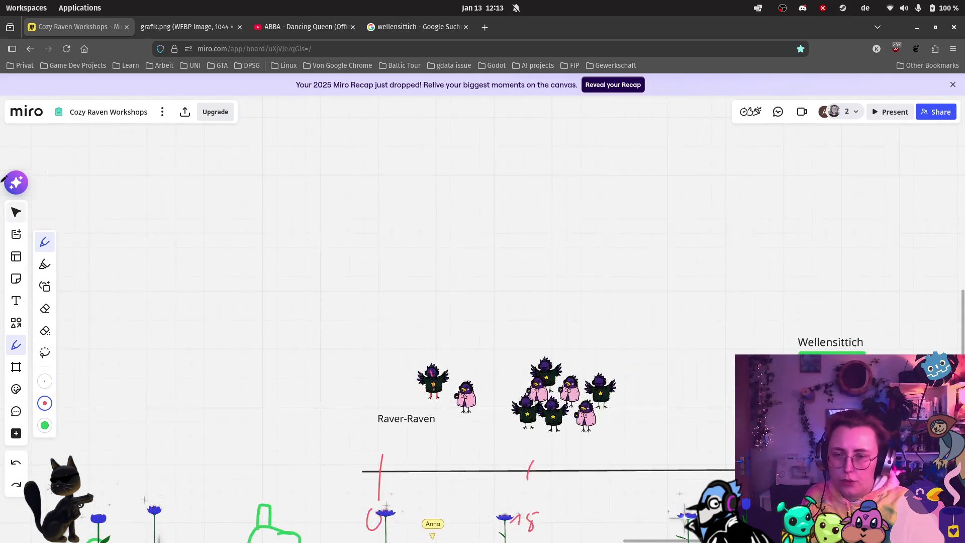
Step: Pan from the kanban back to the age timeline and zoom into the two Raver-Raven drawings
scroll(339, 458, down, 5)
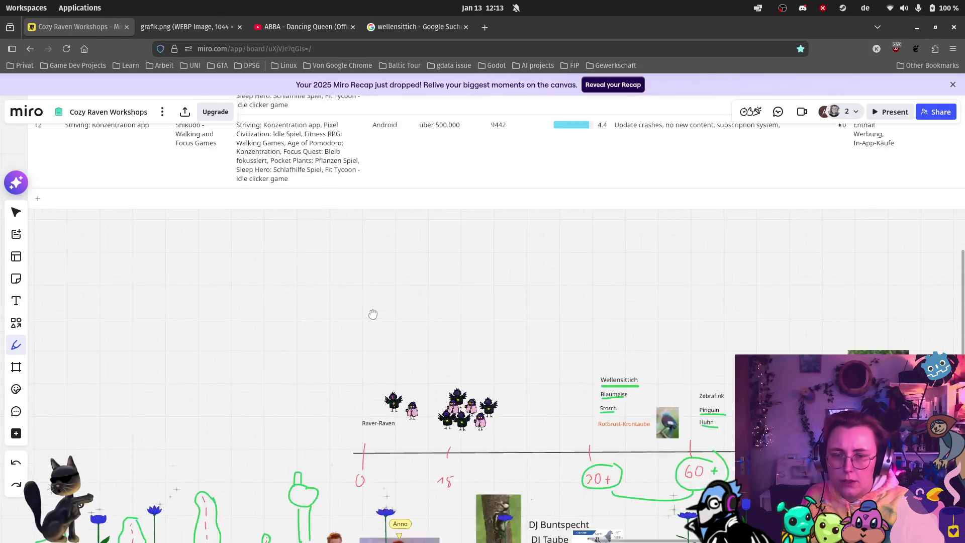
drag(347, 525, 410, 234)
scroll(409, 233, down, 6)
scroll(410, 234, left, 4)
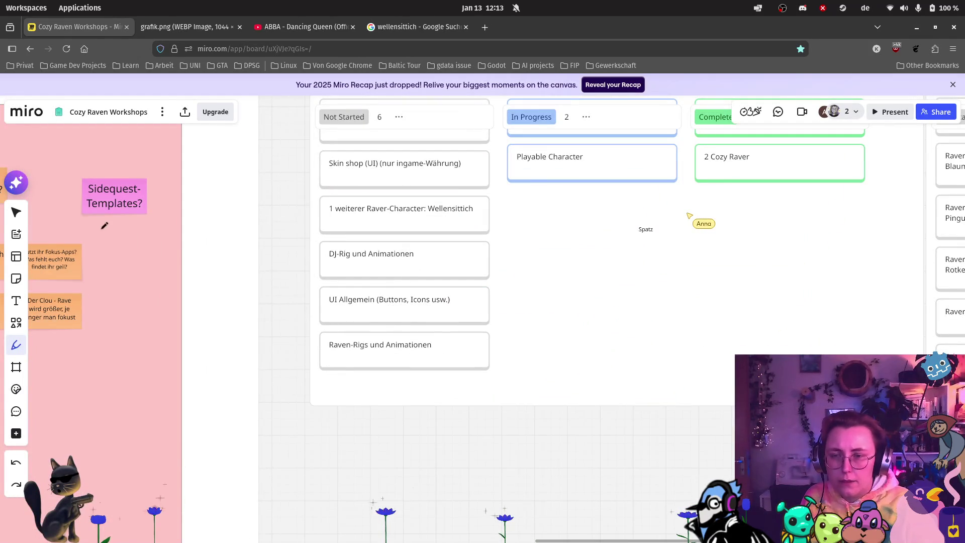
scroll(333, 202, up, 8)
scroll(333, 202, right, 4)
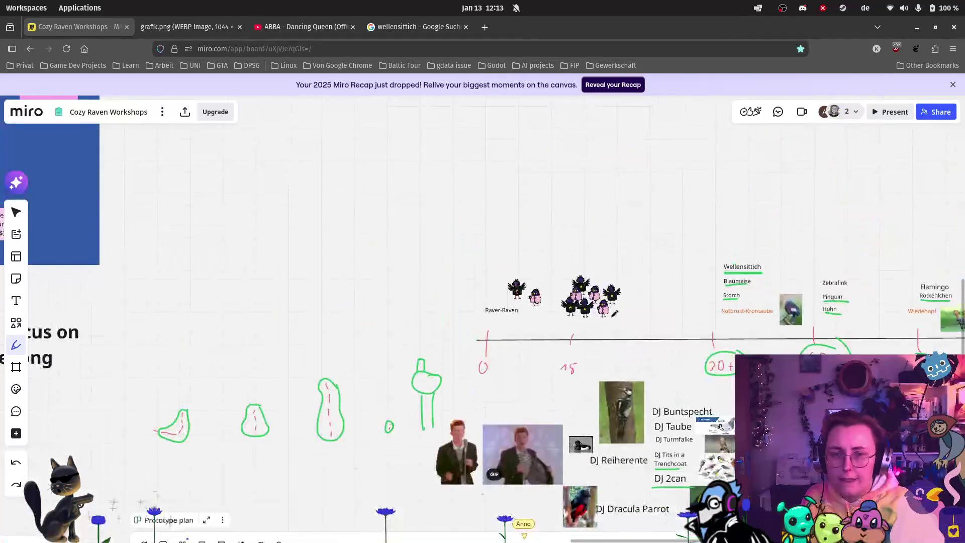
scroll(533, 287, up, 10)
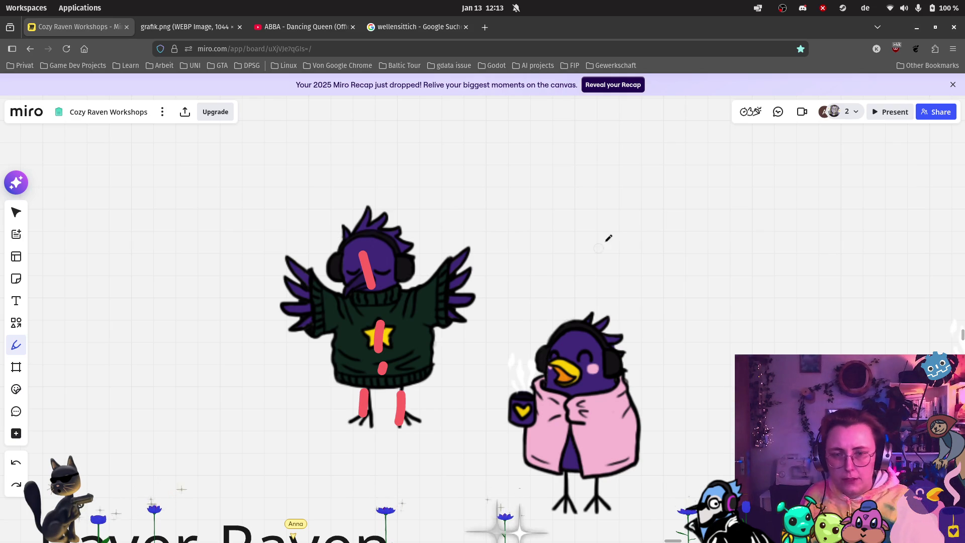
scroll(588, 264, down, 2)
scroll(581, 280, down, 3)
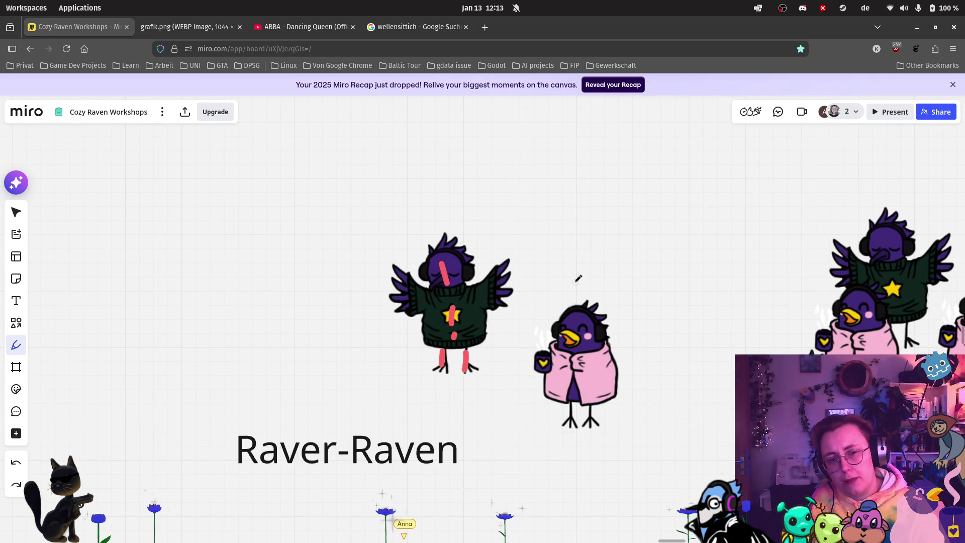
scroll(605, 313, down, 1)
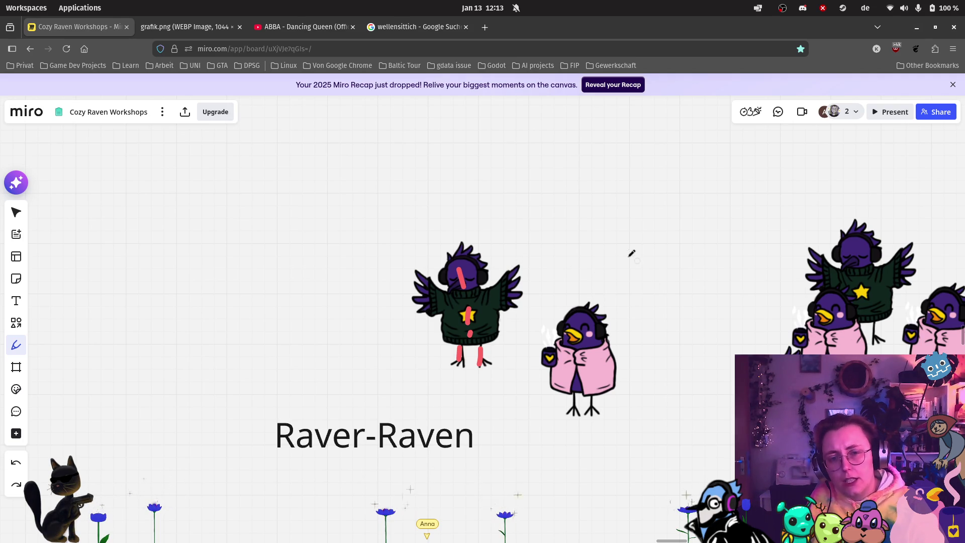
scroll(454, 284, down, 1)
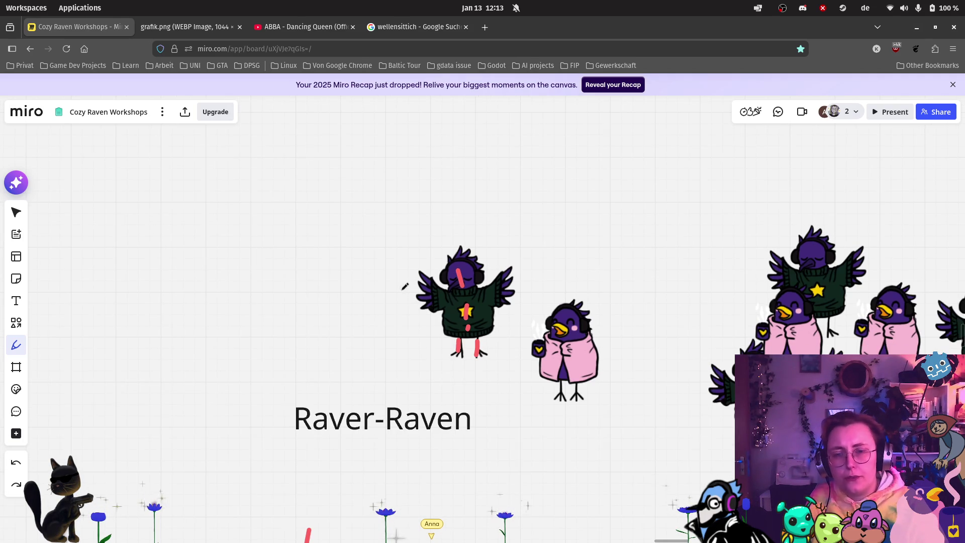
scroll(392, 261, down, 1)
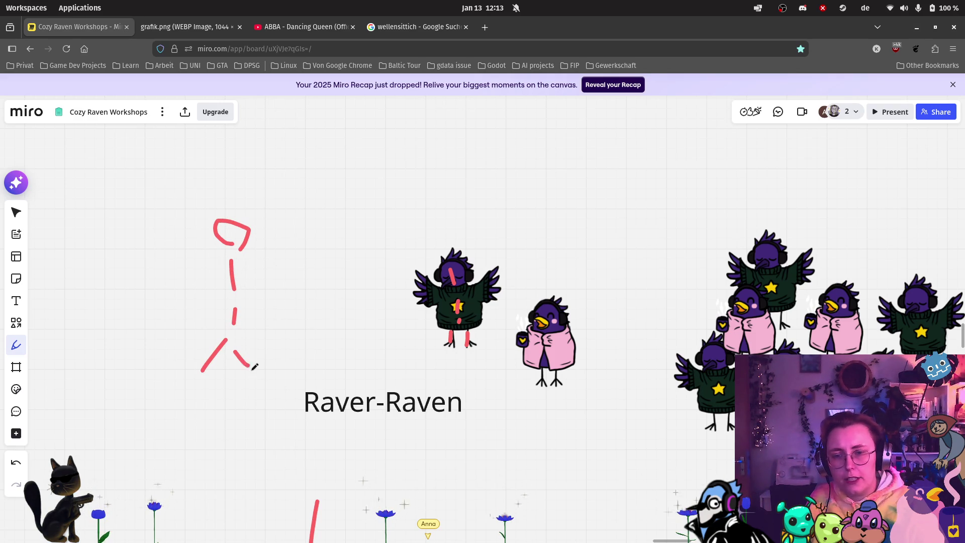
drag(221, 284, 162, 266)
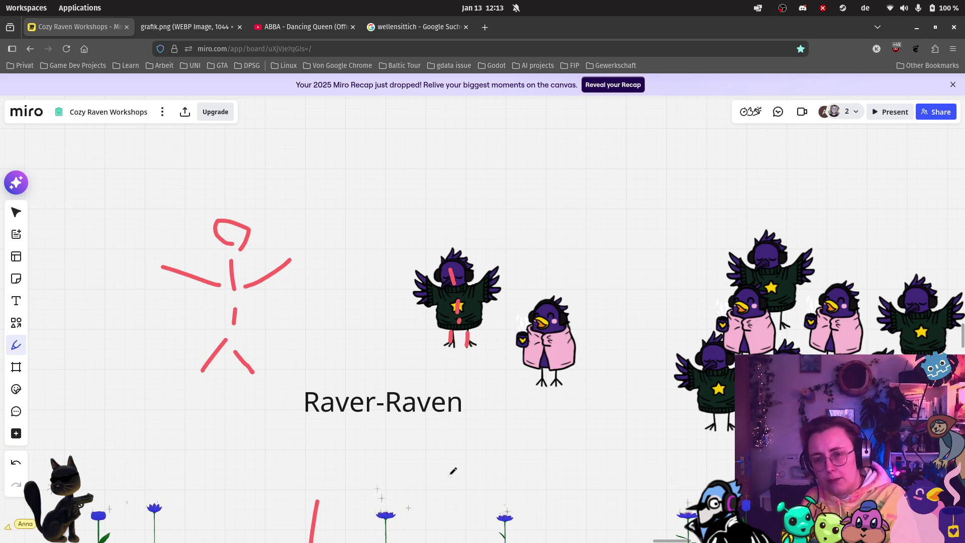
key(ctrl+z)
key(ctrl+z)
key(ctrl+z)
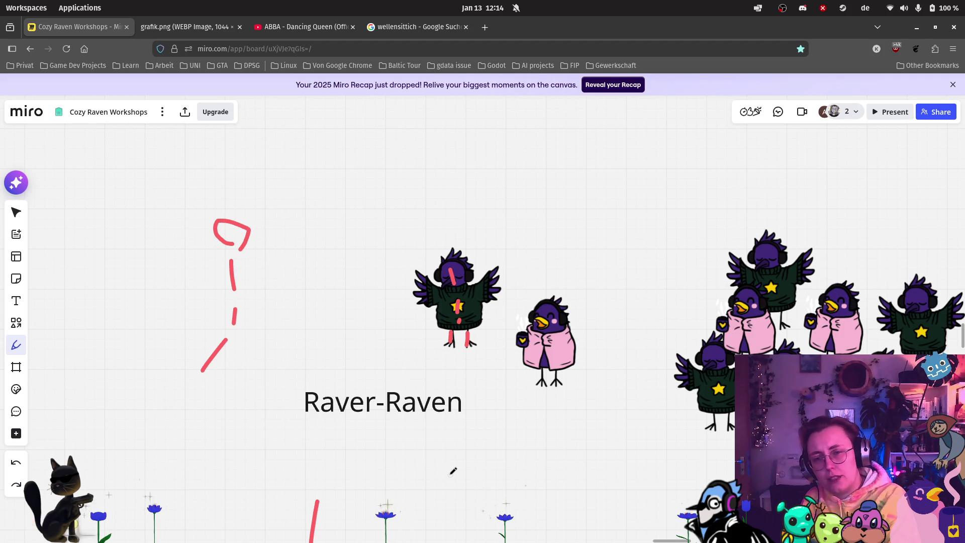
key(ctrl+z)
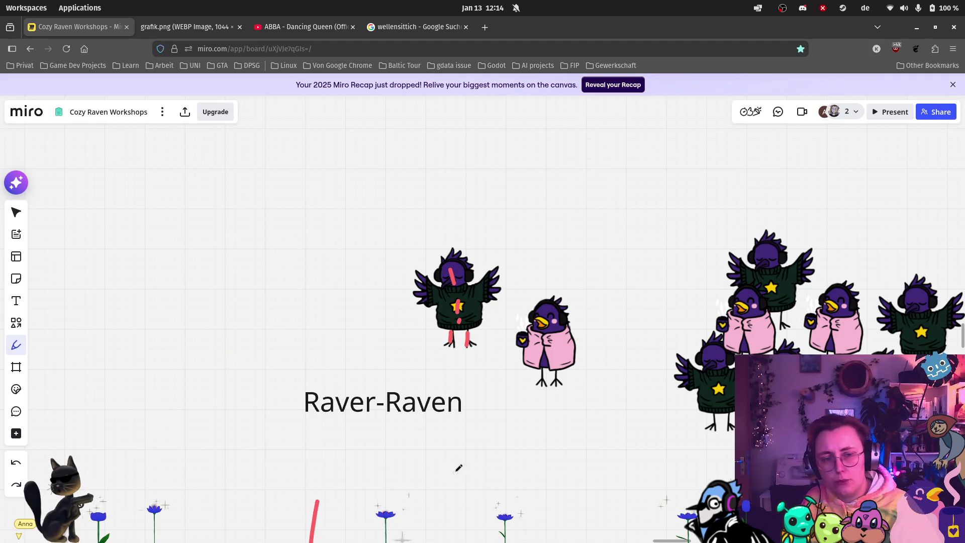
scroll(455, 467, down, 2)
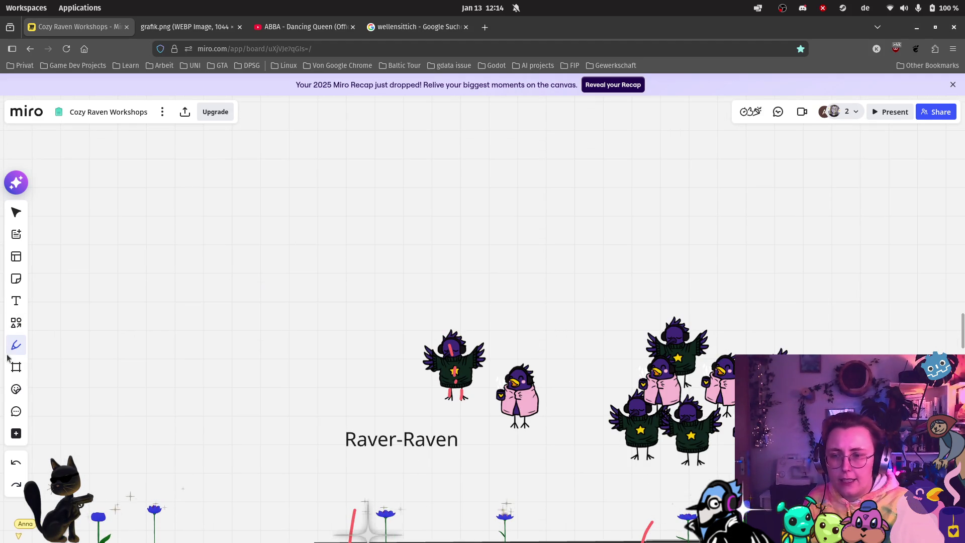
mouse_move(64, 369)
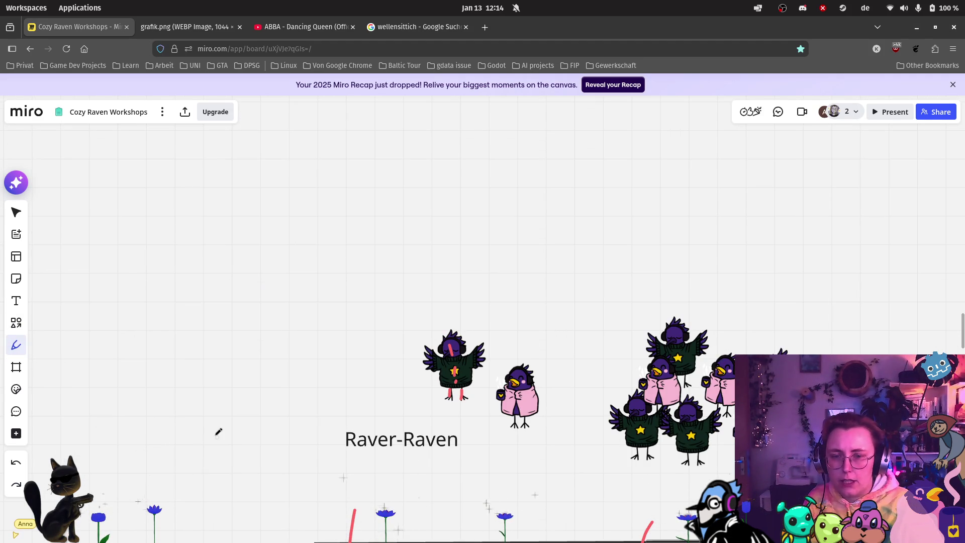
scroll(224, 440, down, 2)
drag(231, 451, 368, 294)
key(v)
Step: Pan to the Prototype plan and delete the stray Spatz label beside its columns
mouse_move(360, 351)
mouse_down()
mouse_move(459, 257)
mouse_move(445, 214)
mouse_up()
scroll(445, 215, down, 3)
scroll(357, 282, up, 5)
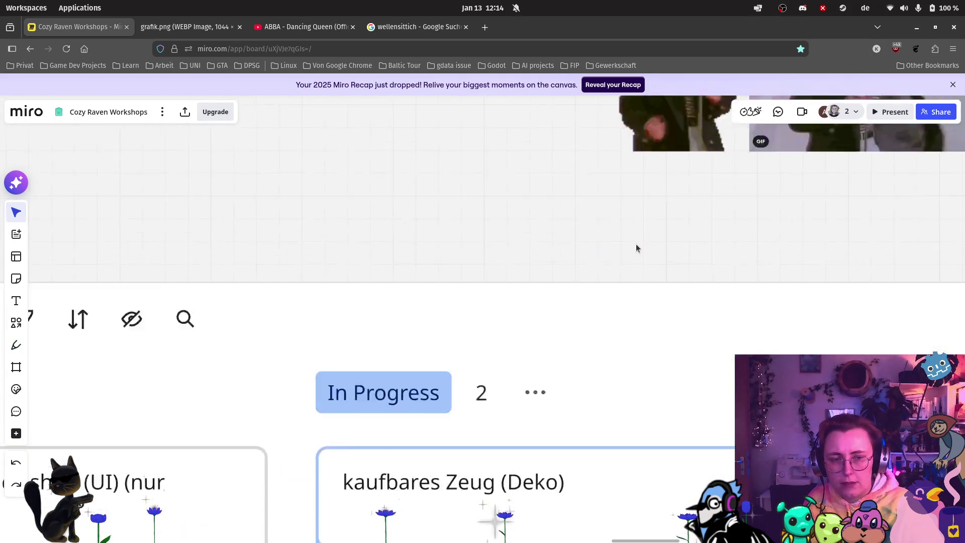
scroll(342, 311, down, 3)
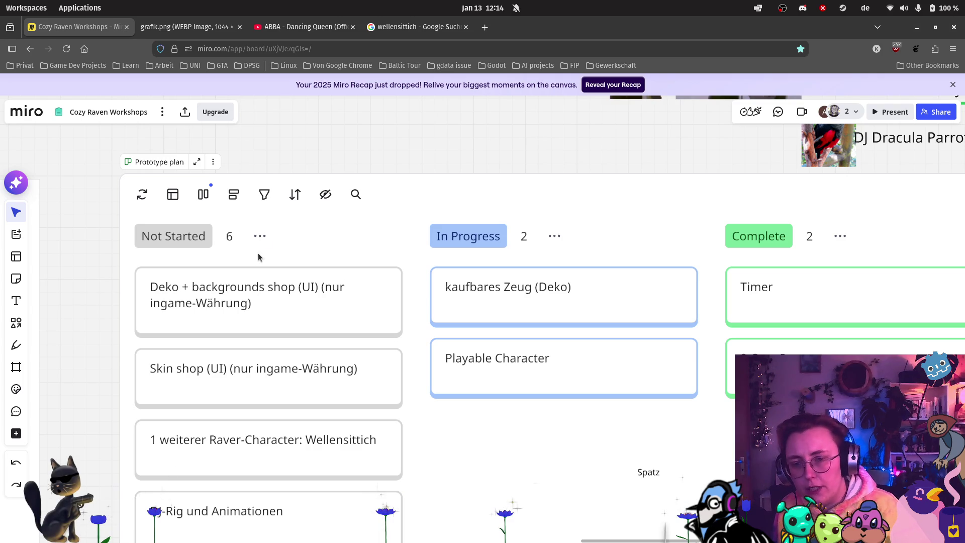
scroll(351, 230, down, 5)
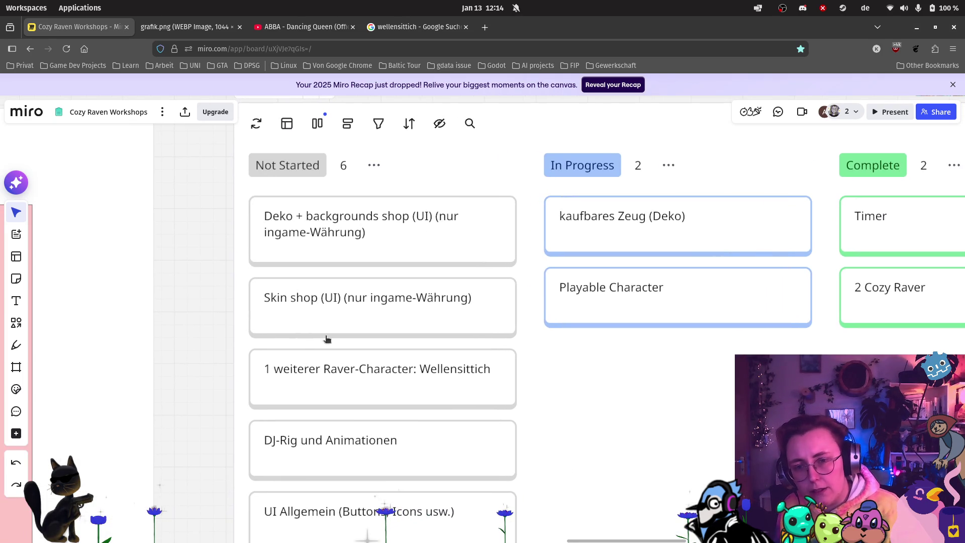
scroll(483, 344, down, 3)
scroll(483, 344, right, 3)
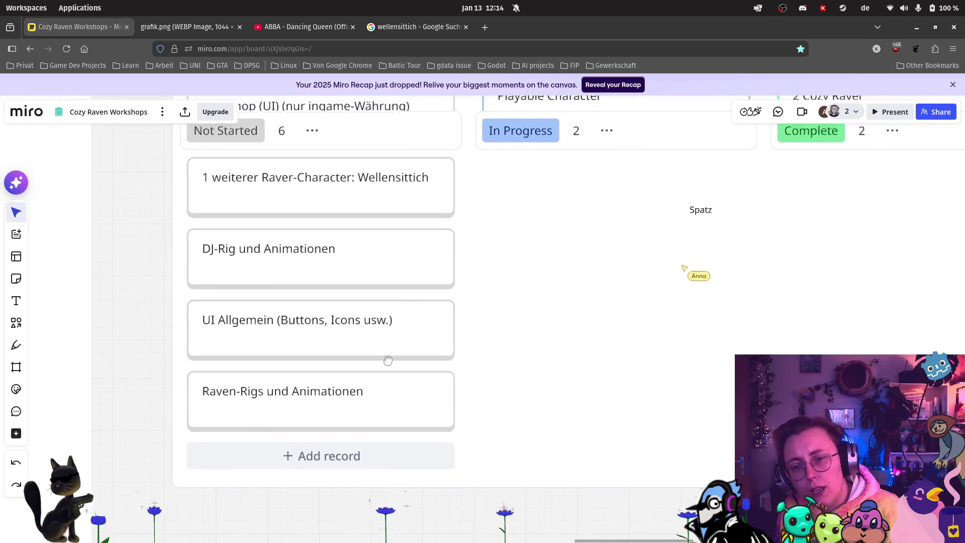
scroll(396, 340, up, 4)
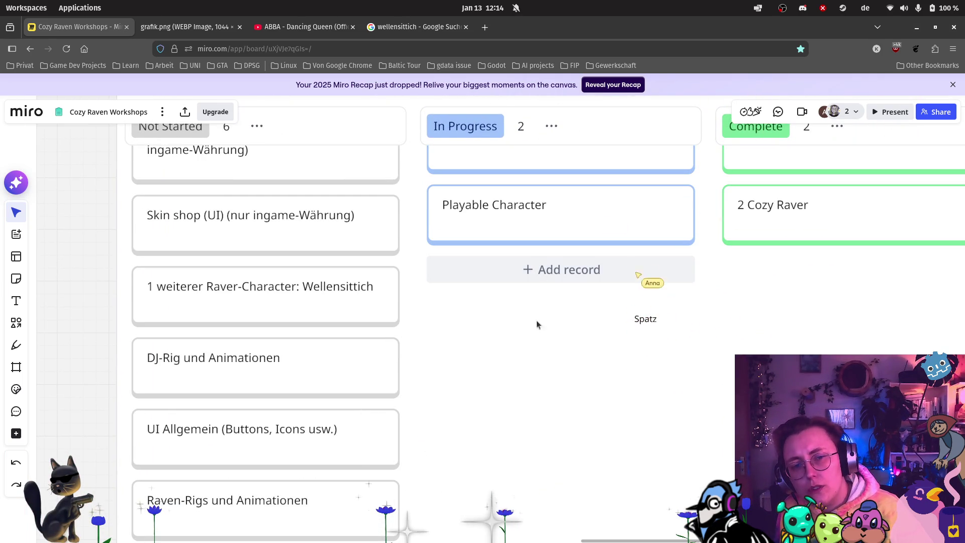
click(652, 321)
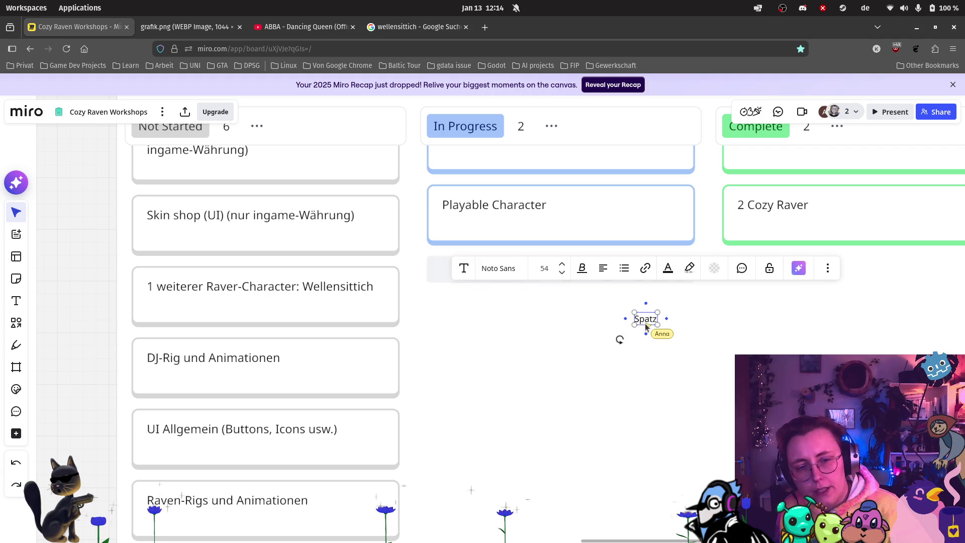
key(Delete)
Step: Pan across the Prototype plan's Not Started, In Progress and Complete columns
scroll(610, 310, down, 3)
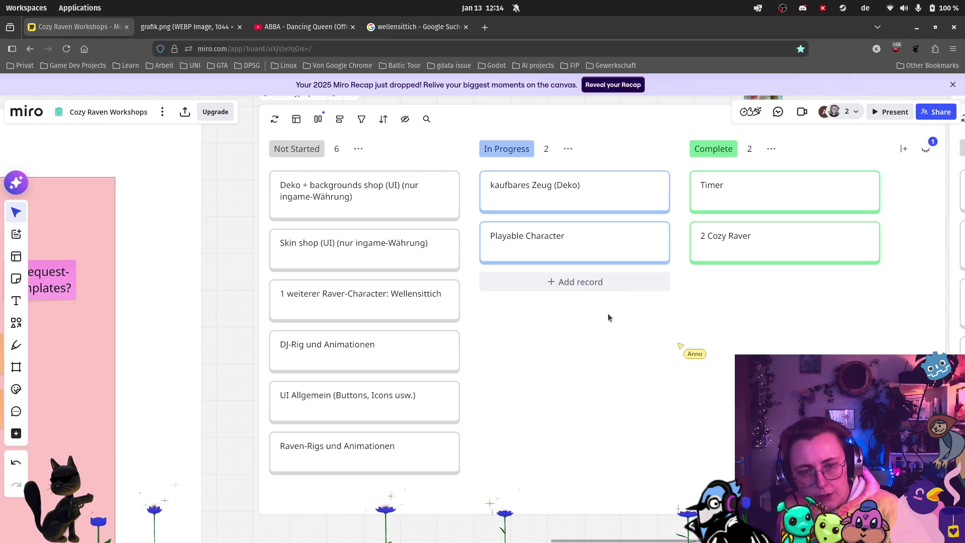
scroll(593, 254, down, 3)
scroll(600, 268, up, 3)
scroll(599, 268, up, 10)
scroll(599, 268, right, 10)
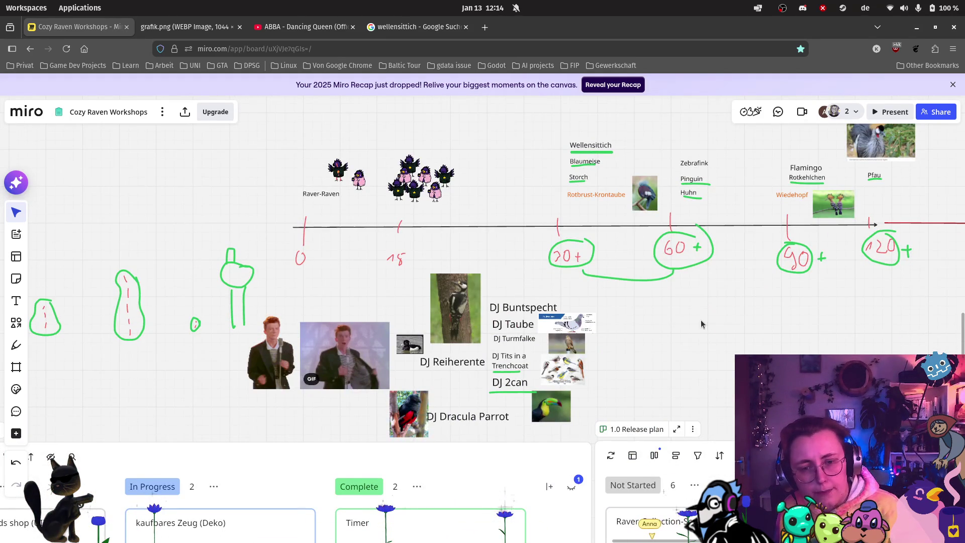
scroll(676, 266, right, 7)
scroll(677, 266, up, 2)
scroll(677, 266, right, 10)
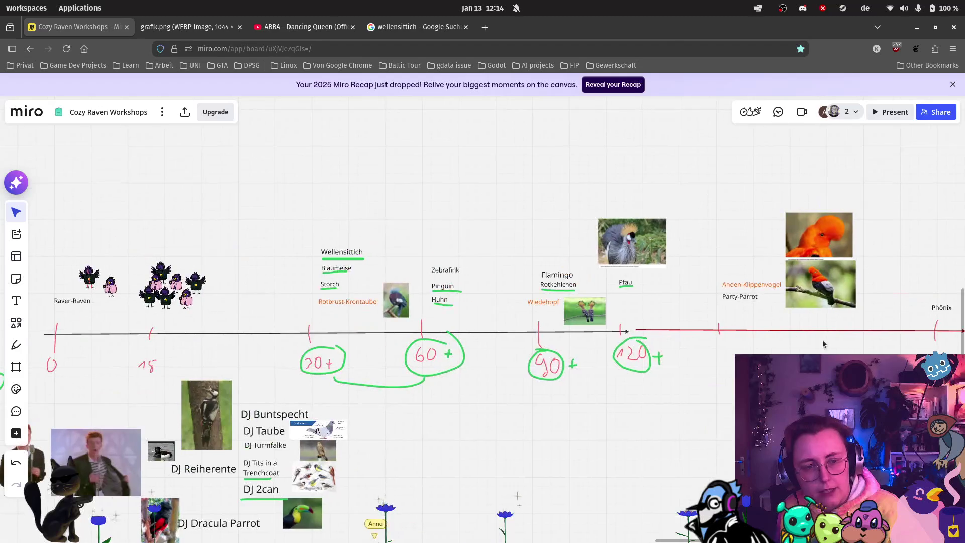
scroll(499, 341, down, 10)
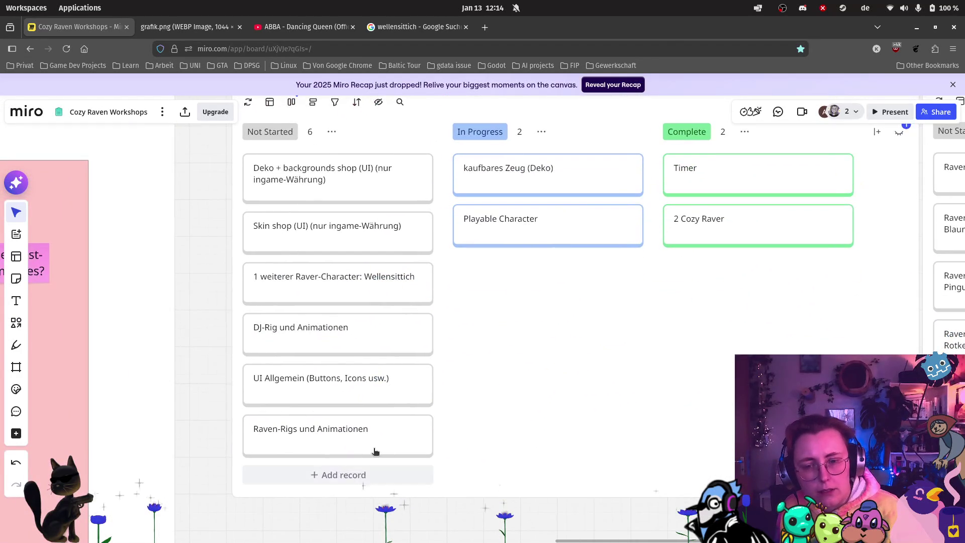
Step: Add a seventh Not Started card titled 'Wellensittich-Rig und Animationen'
click(389, 472)
text(ellen)
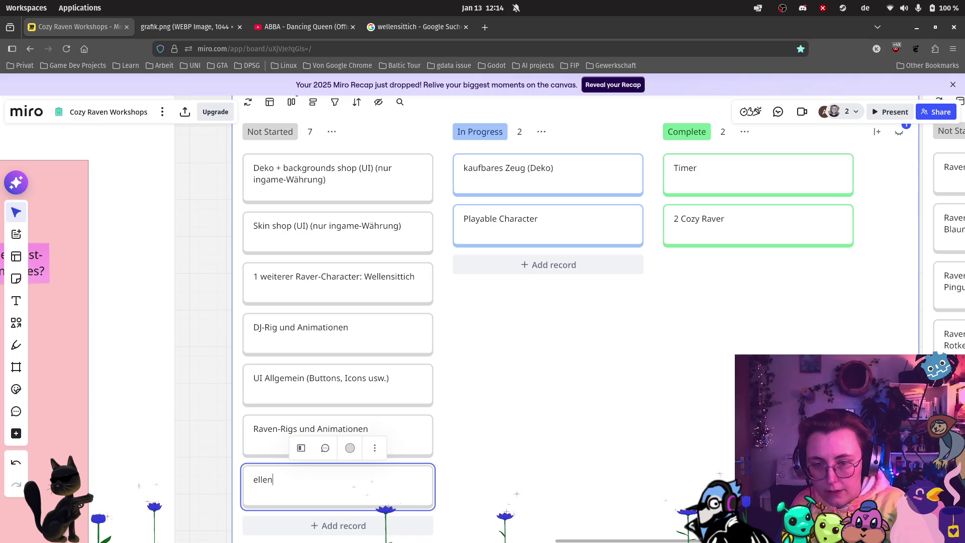
key(BackSpace)
key(BackSpace)
key(BackSpace)
text(Wellensittich-Rig und Animationen)
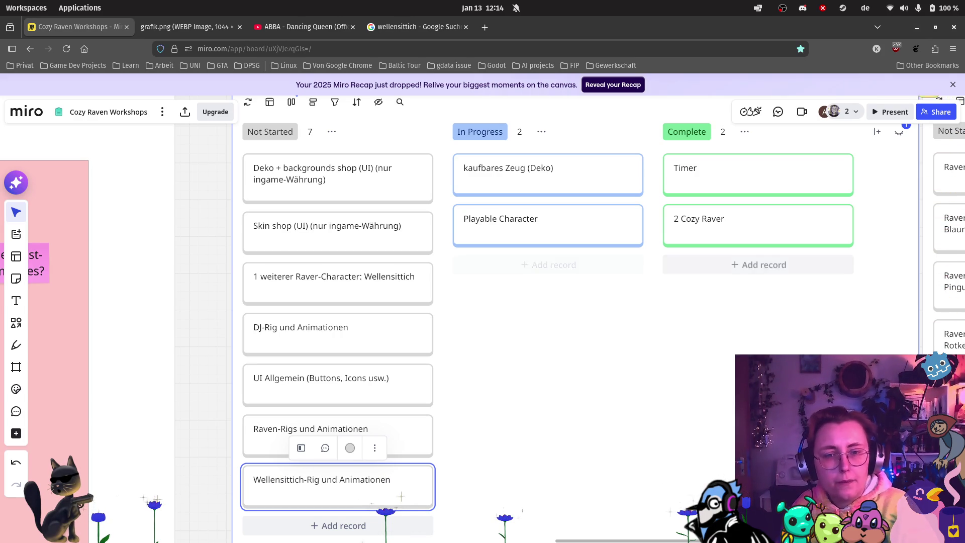
click(698, 426)
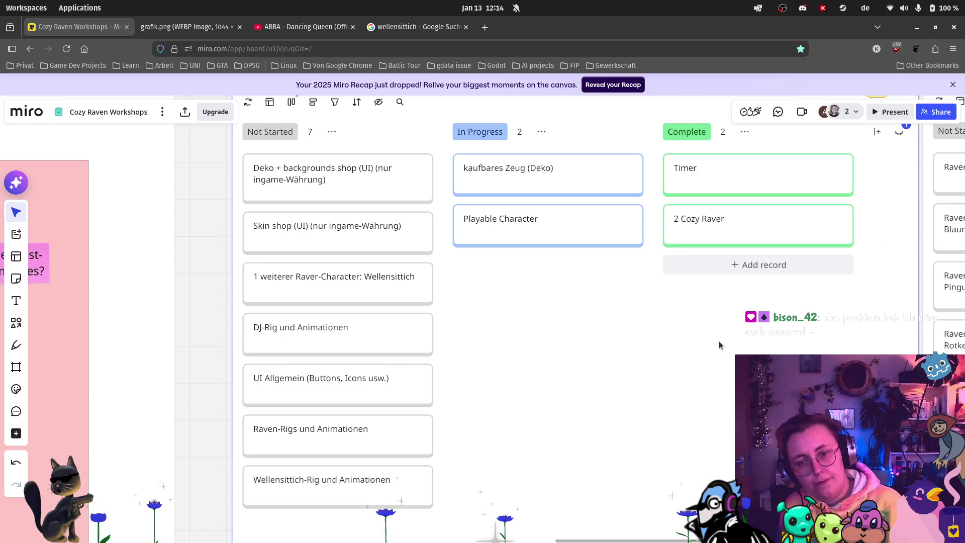
mouse_move(605, 339)
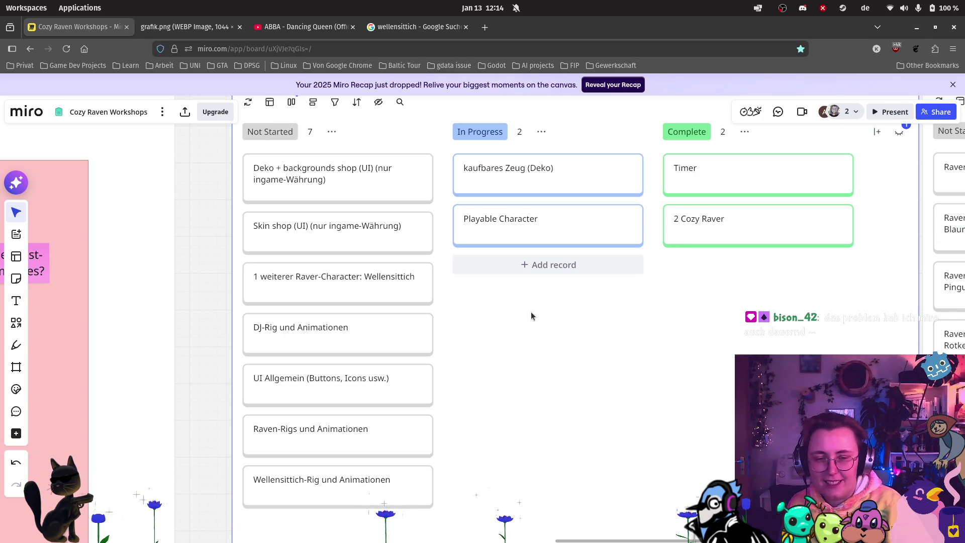
scroll(530, 311, down, 2)
scroll(661, 349, right, 10)
scroll(553, 402, up, 3)
scroll(603, 352, left, 5)
scroll(635, 308, down, 2)
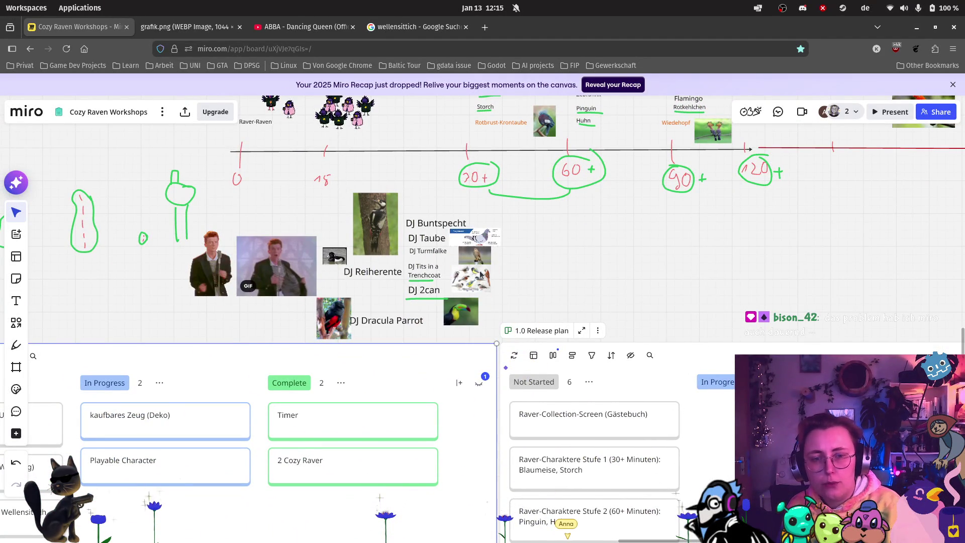
Step: Draw a red freehand box beside the DJ bird list with circles inside it
click(18, 347)
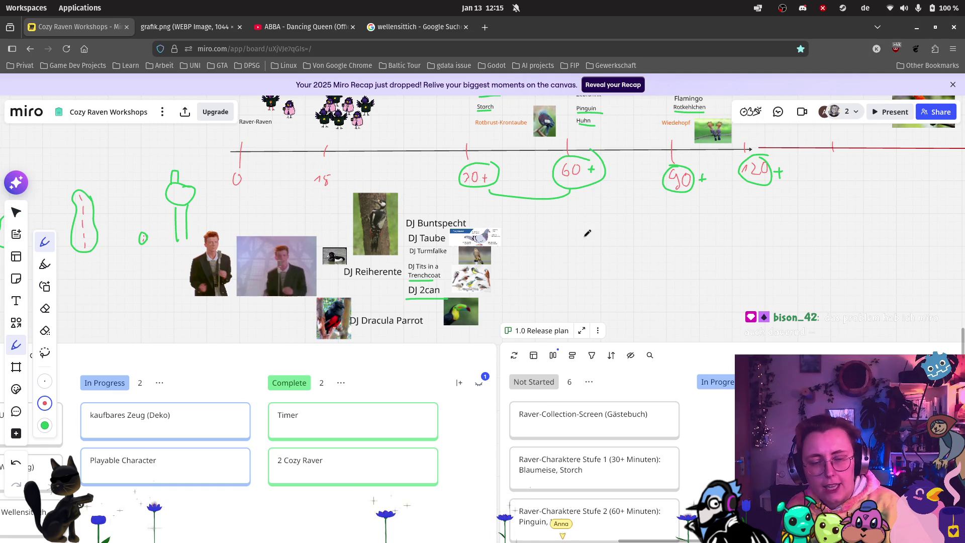
mouse_move(570, 237)
mouse_down()
mouse_move(569, 296)
mouse_move(603, 234)
mouse_move(647, 240)
mouse_move(648, 300)
mouse_up()
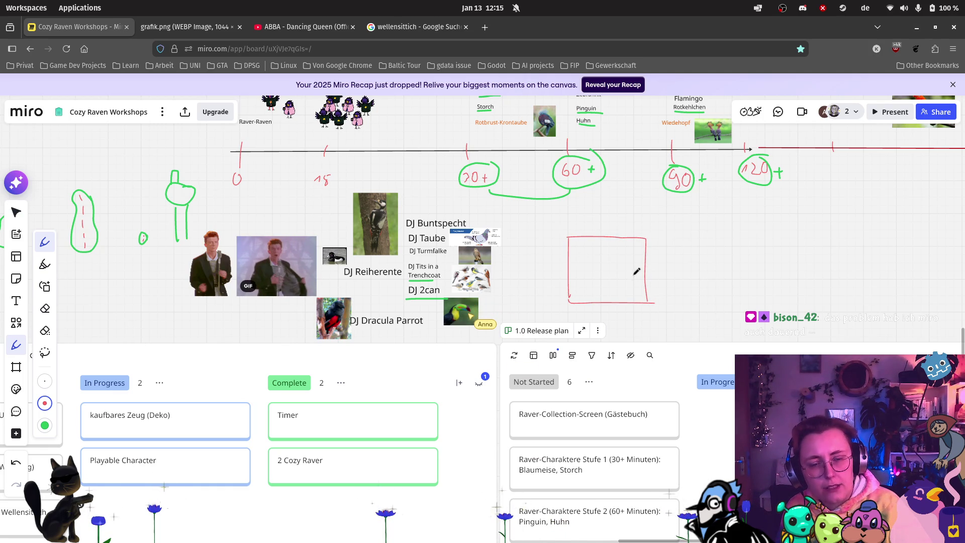
scroll(608, 257, up, 5)
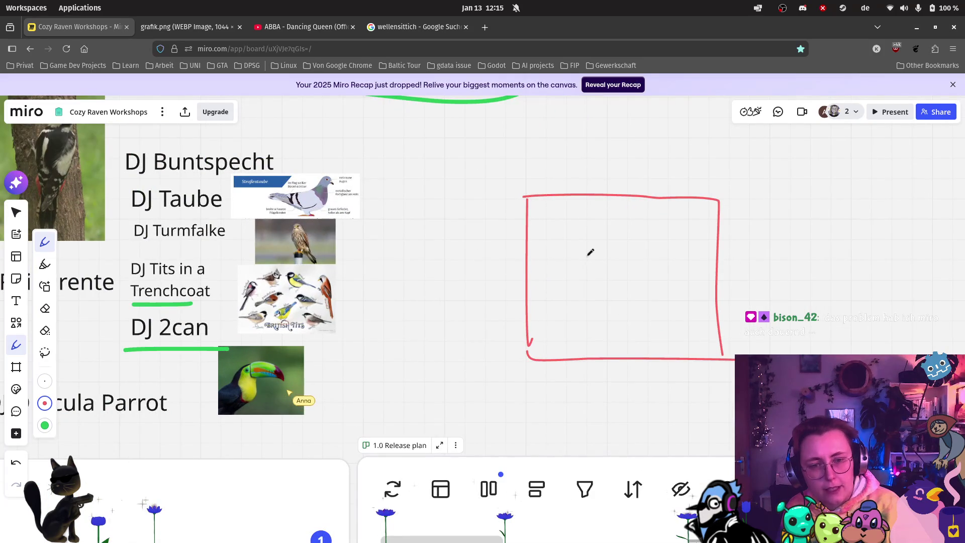
drag(592, 267, 589, 256)
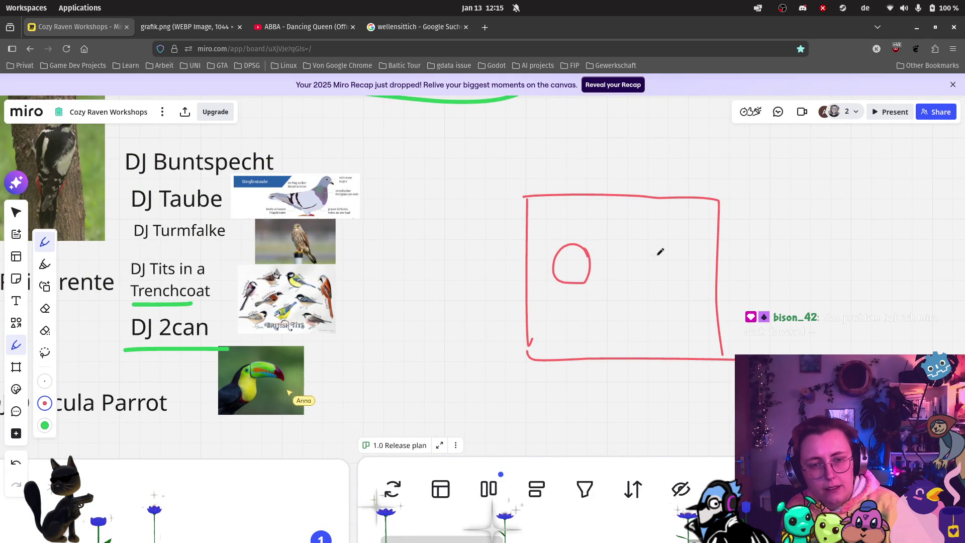
mouse_move(658, 246)
mouse_down()
mouse_move(641, 258)
mouse_move(660, 284)
mouse_move(677, 257)
mouse_move(637, 264)
mouse_up()
drag(557, 328, 600, 305)
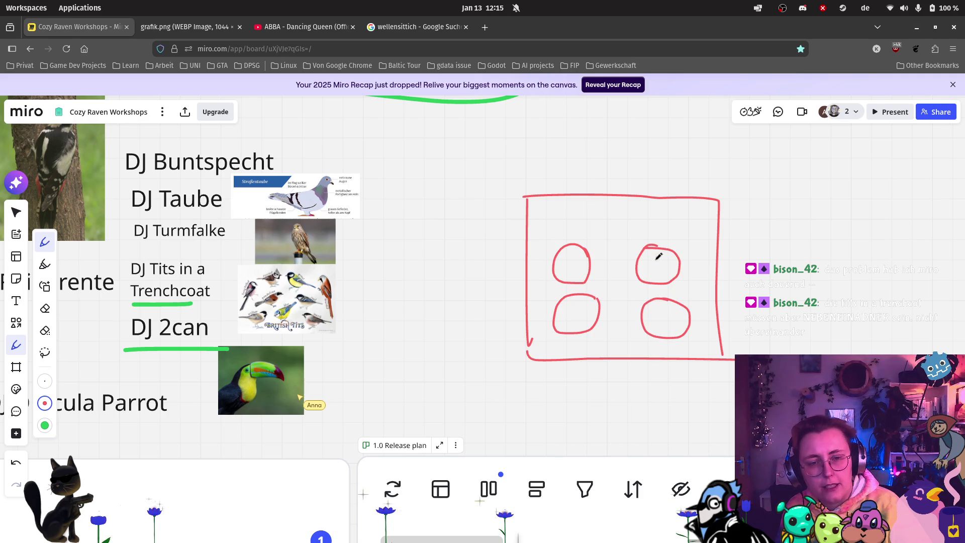
mouse_move(642, 273)
mouse_down()
mouse_move(655, 254)
mouse_move(663, 266)
mouse_up()
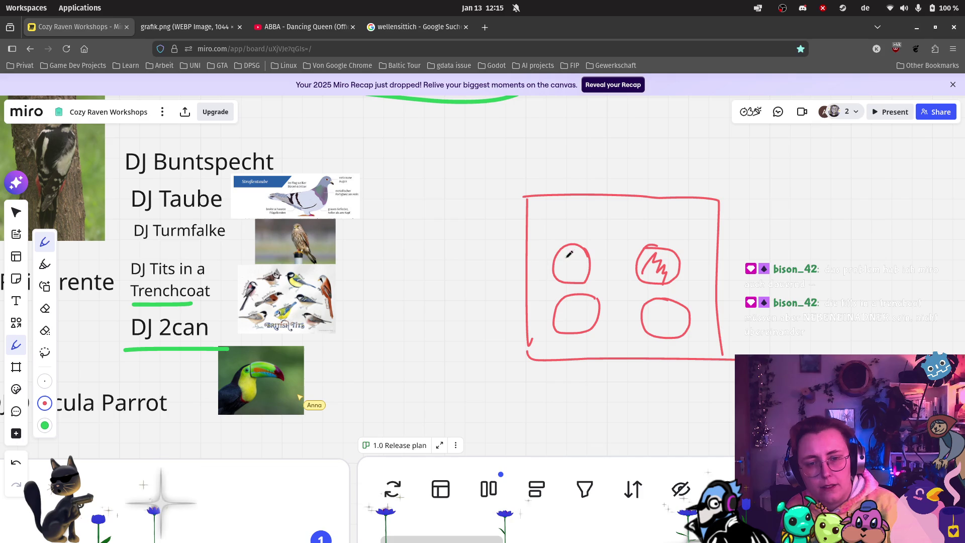
Step: Pan and zoom to view the red sketch alongside the timeline and other DJ birds
scroll(553, 257, down, 3)
mouse_move(424, 271)
mouse_down()
mouse_move(573, 319)
mouse_move(587, 312)
mouse_up()
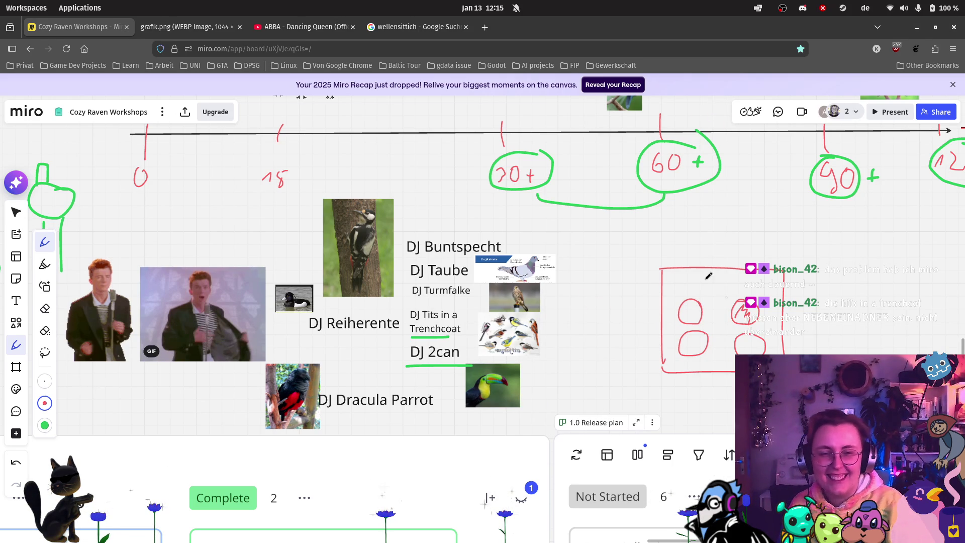
scroll(769, 317, up, 3)
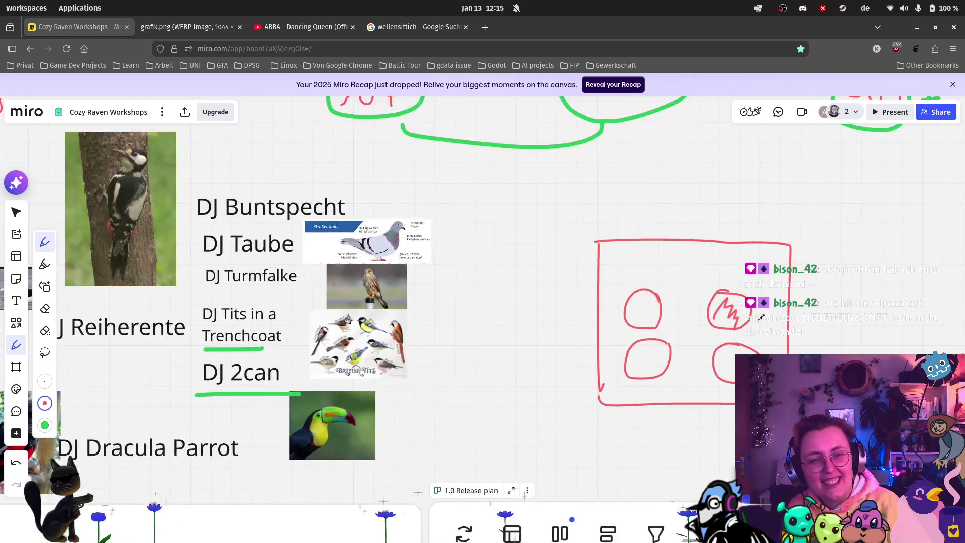
scroll(761, 319, up, 3)
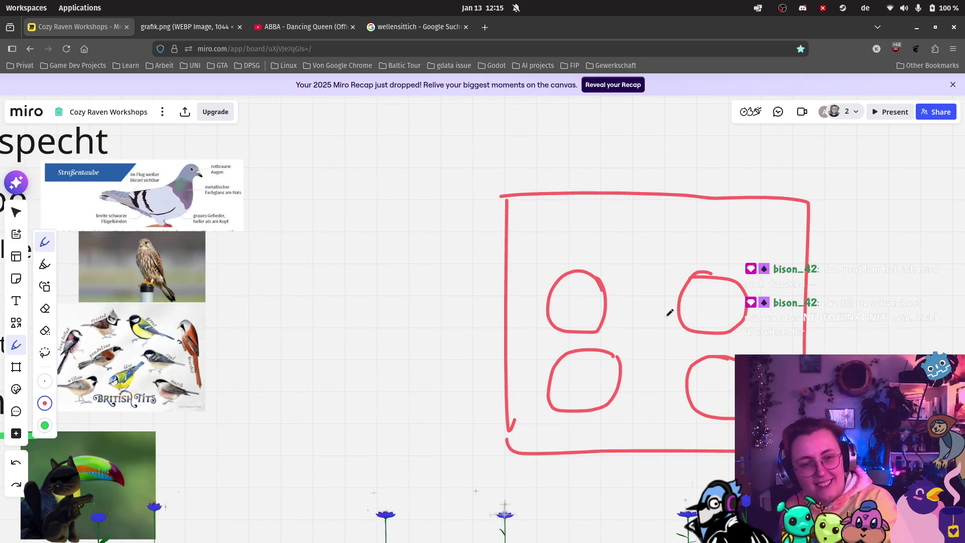
scroll(444, 297, down, 4)
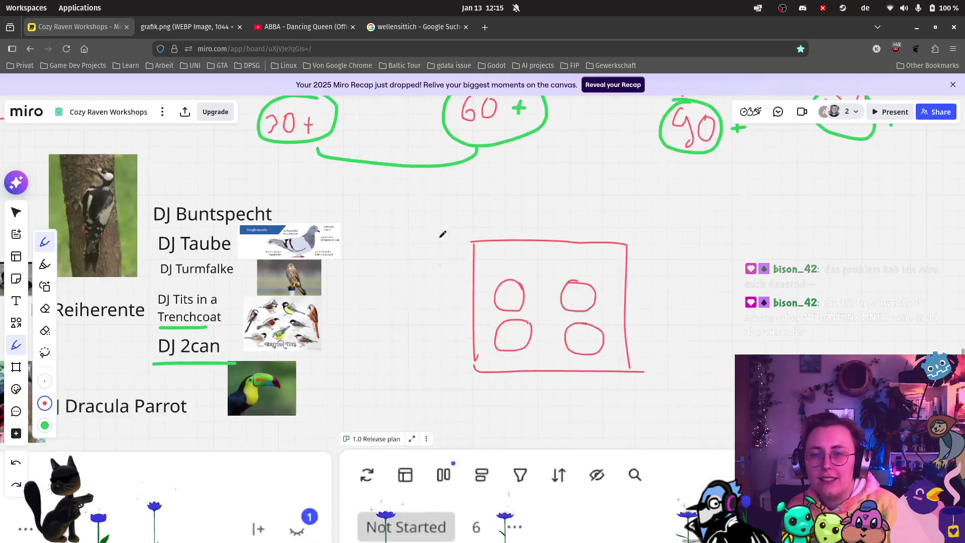
scroll(441, 247, down, 3)
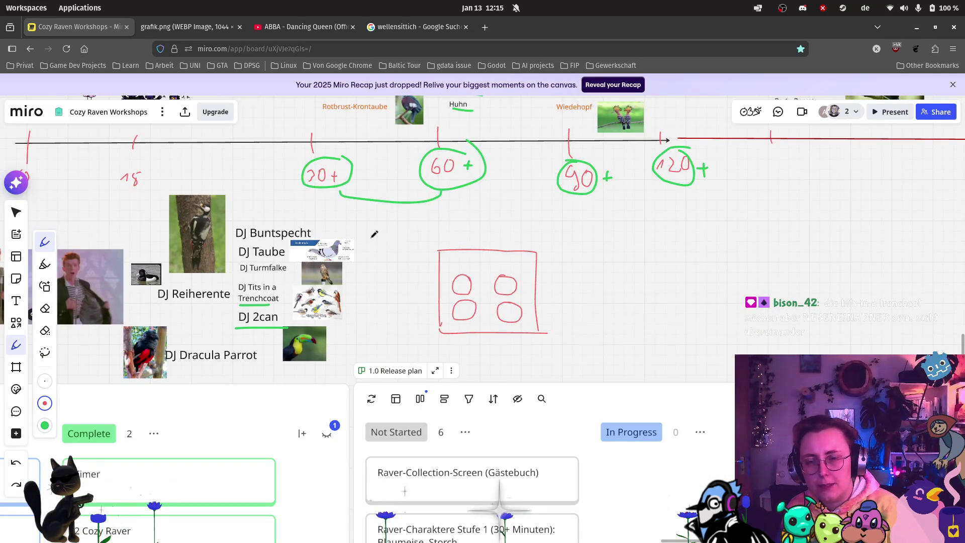
scroll(266, 213, up, 2)
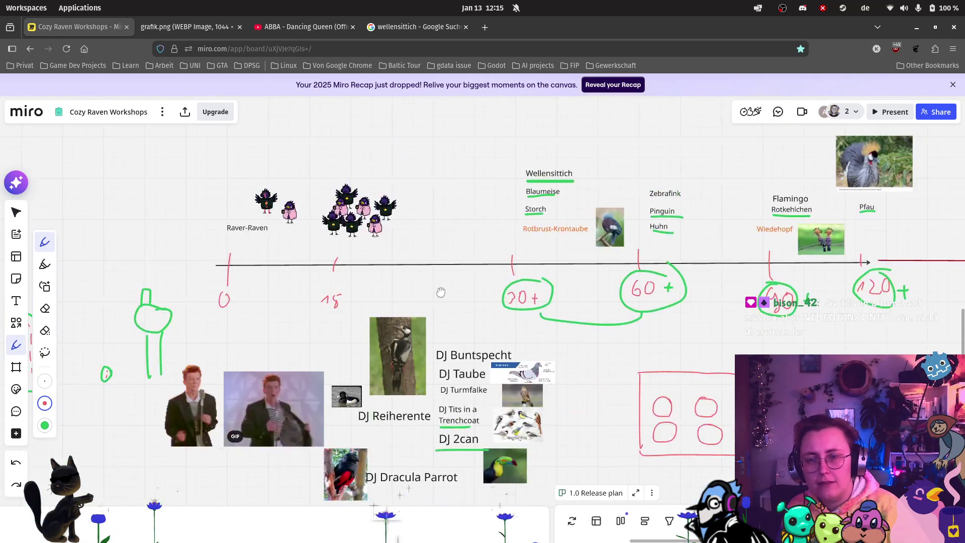
scroll(499, 303, up, 3)
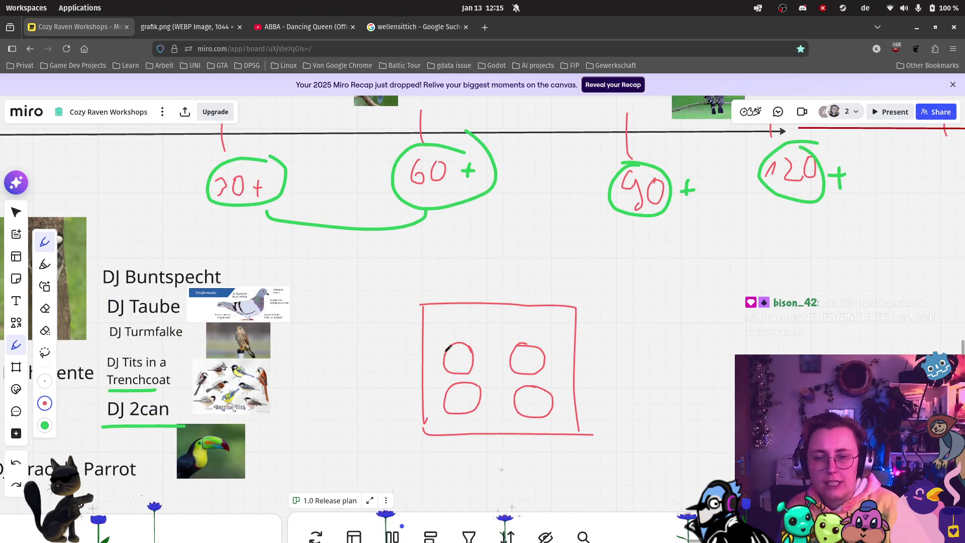
scroll(455, 342, up, 10)
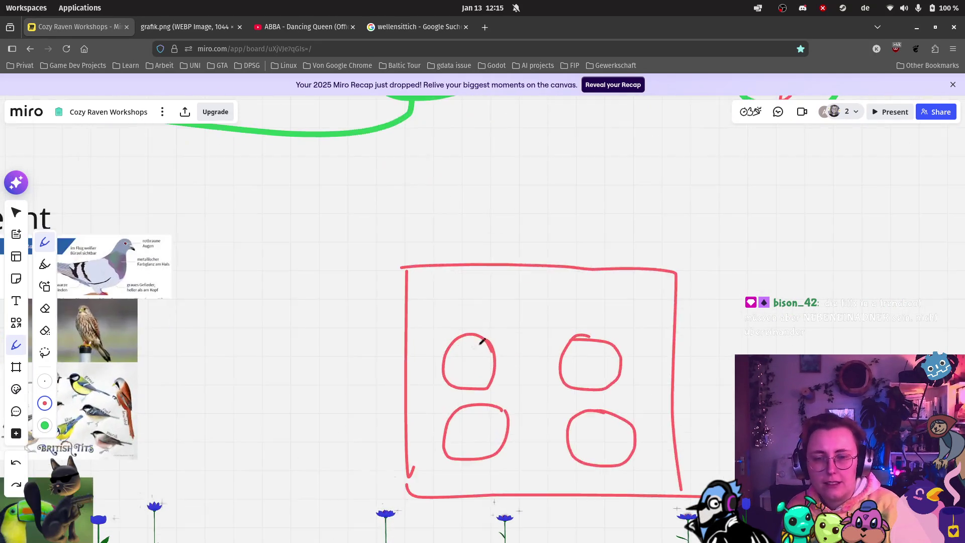
Step: Add a two-line 'blue jay' text label and move it into the top-left circle
click(22, 297)
click(461, 377)
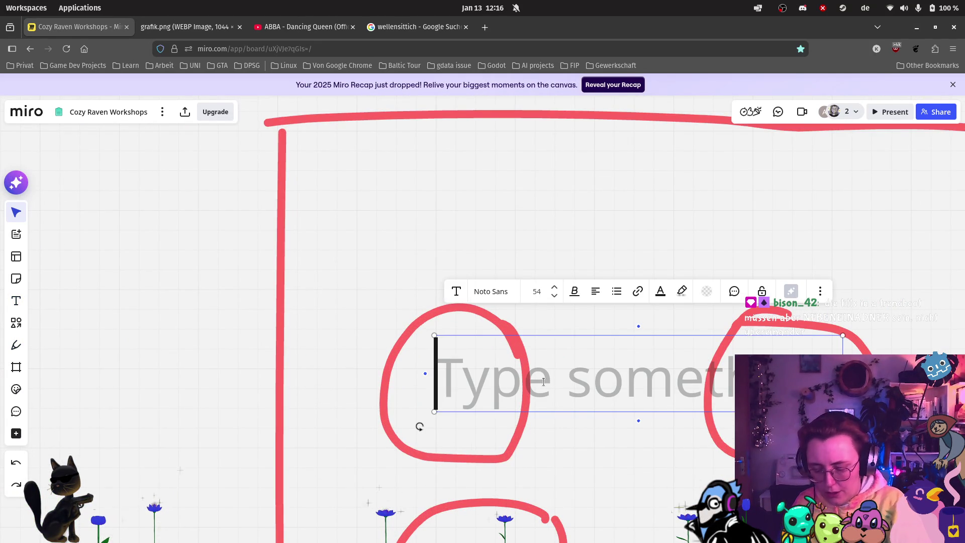
text(blue-)
key(BackSpace)
key(Return)
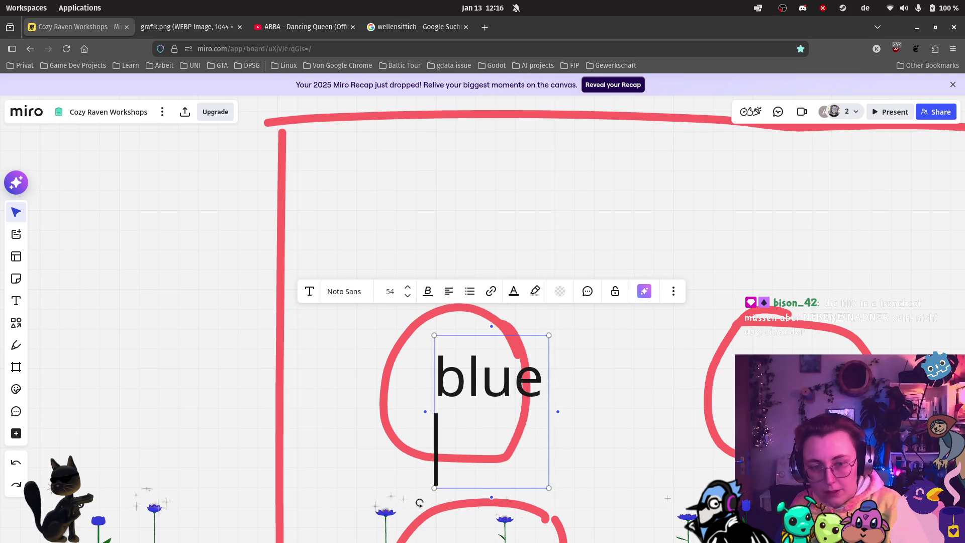
text(jay)
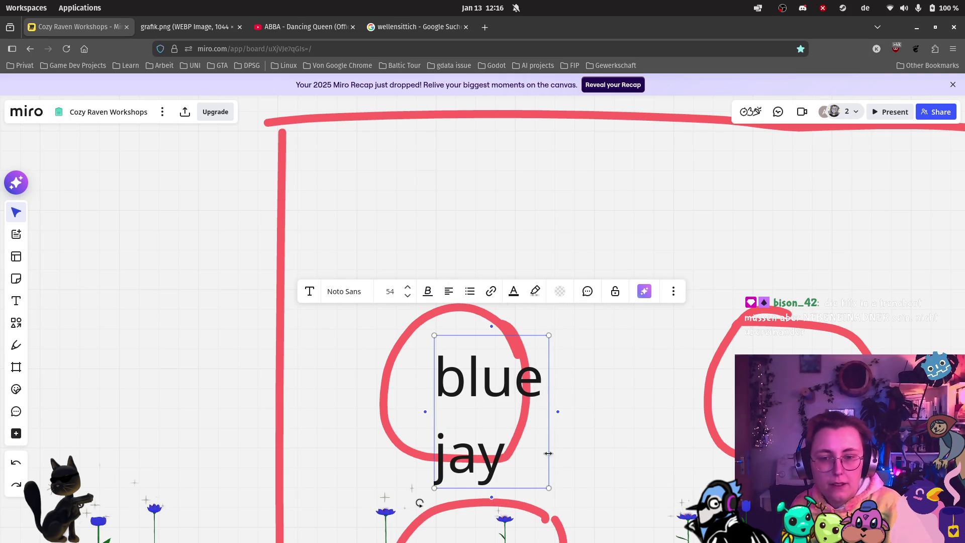
click(567, 394)
mouse_move(532, 430)
mouse_down()
mouse_move(482, 391)
mouse_move(496, 398)
mouse_up()
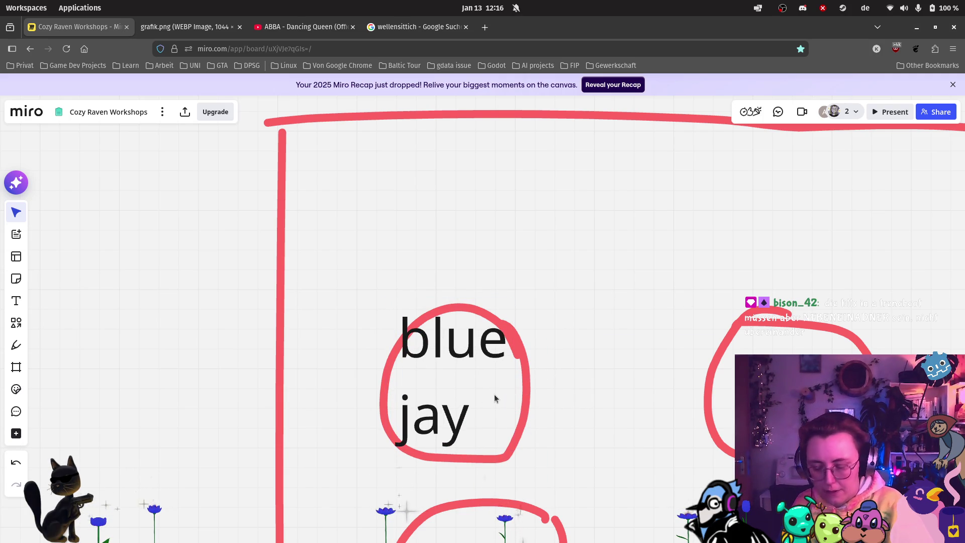
Step: Add a 'cockatiel' text label and move it into the top-right circle
click(16, 300)
click(741, 338)
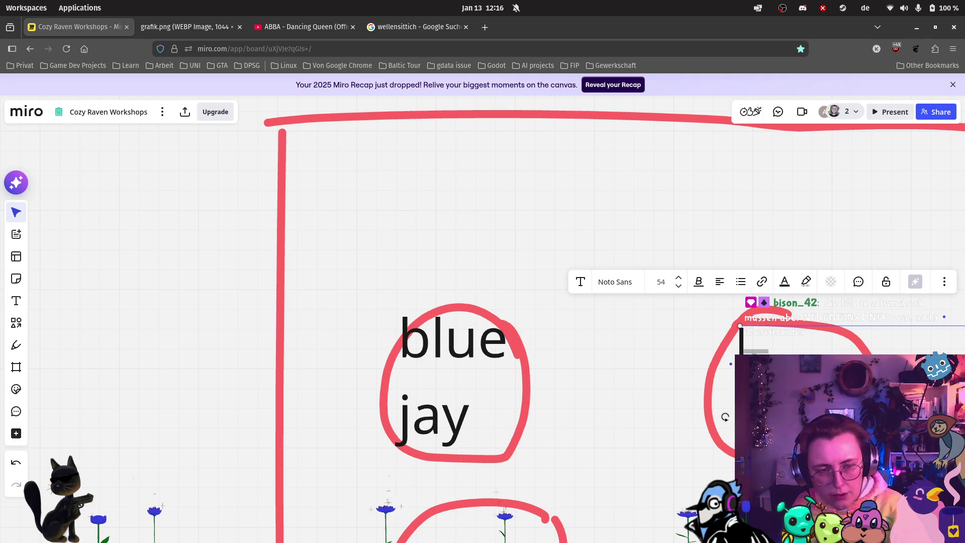
text(coal tit)
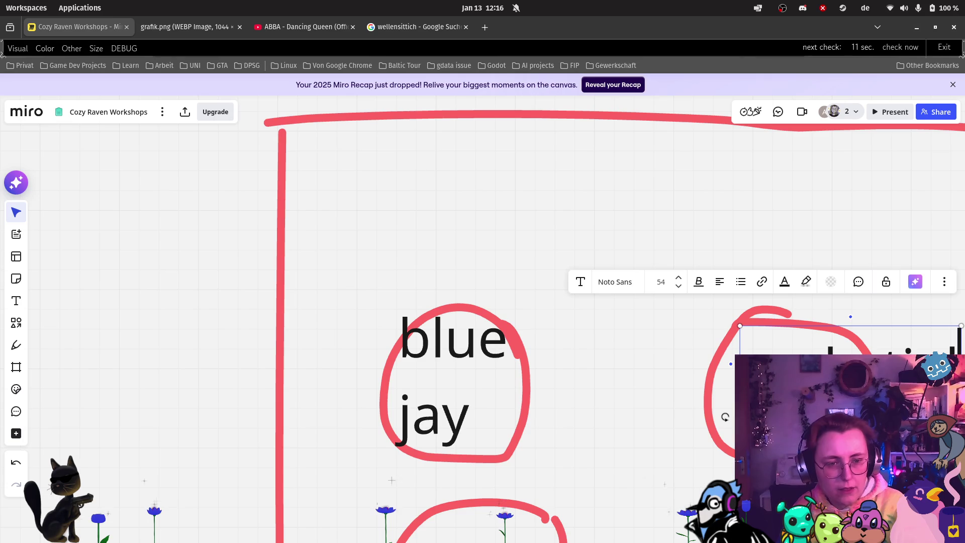
drag(695, 376, 563, 282)
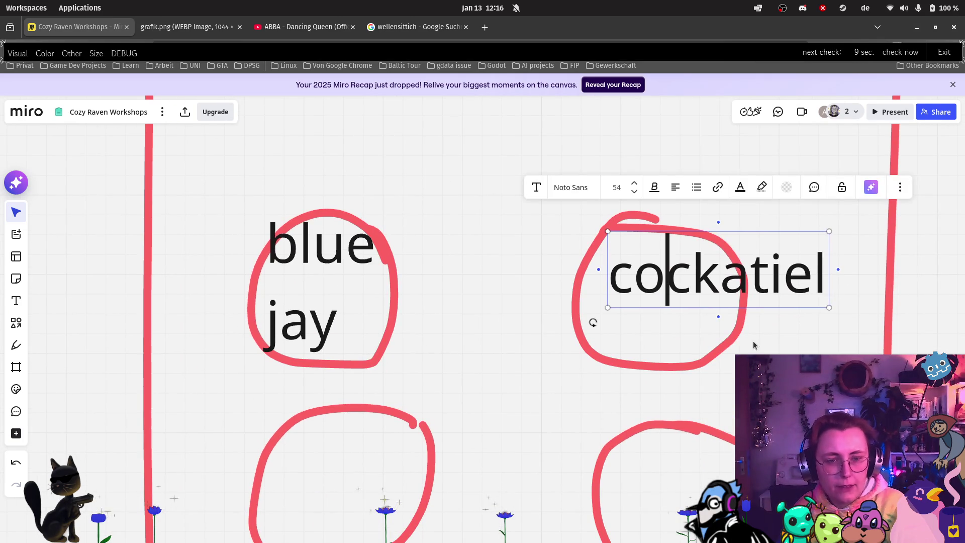
click(754, 340)
mouse_move(688, 315)
mouse_down()
mouse_move(619, 318)
mouse_move(641, 333)
mouse_up()
scroll(461, 280, down, 5)
scroll(461, 280, left, 3)
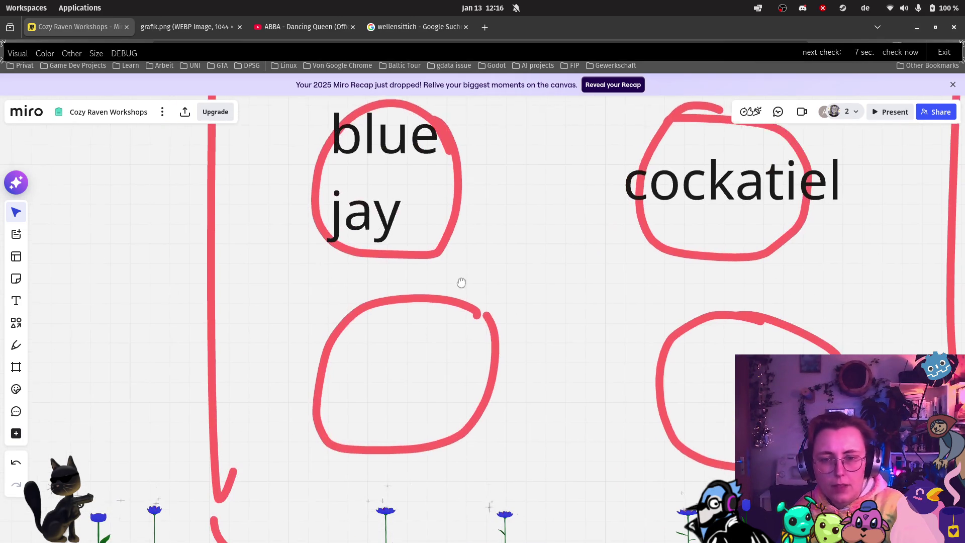
Step: Add a 'tits in a trenchcoat' text label and move it into the lower-left circle
key(t)
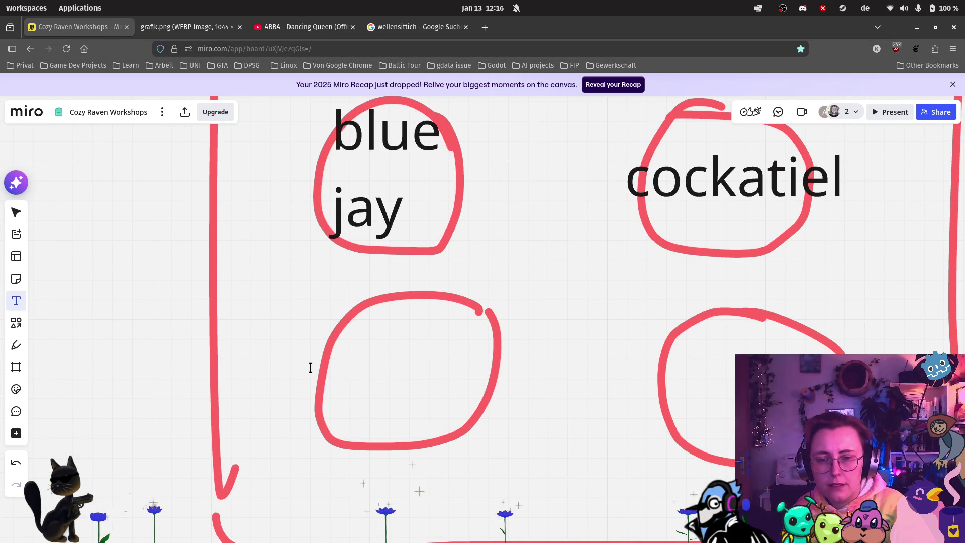
click(495, 408)
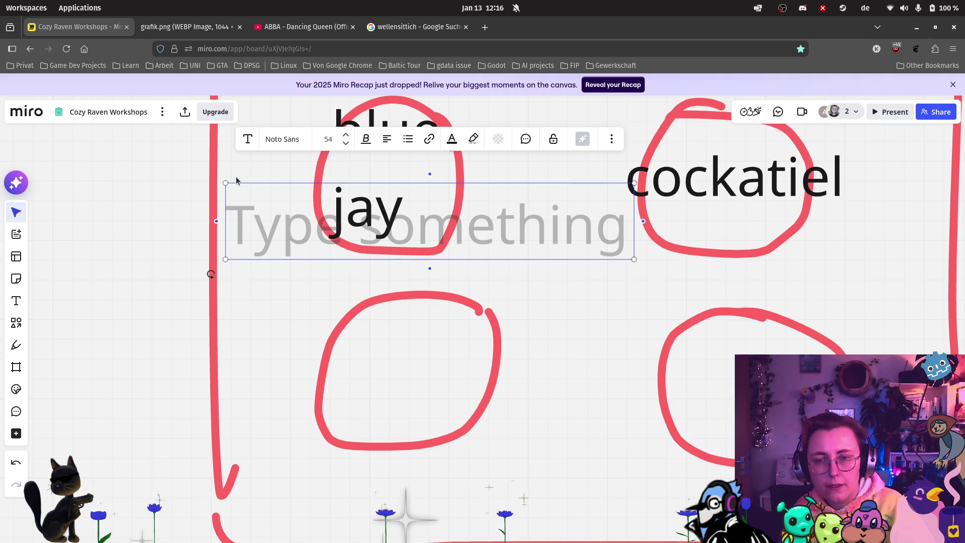
mouse_move(234, 178)
mouse_down()
mouse_move(294, 320)
mouse_move(192, 313)
mouse_up()
click(16, 301)
click(272, 253)
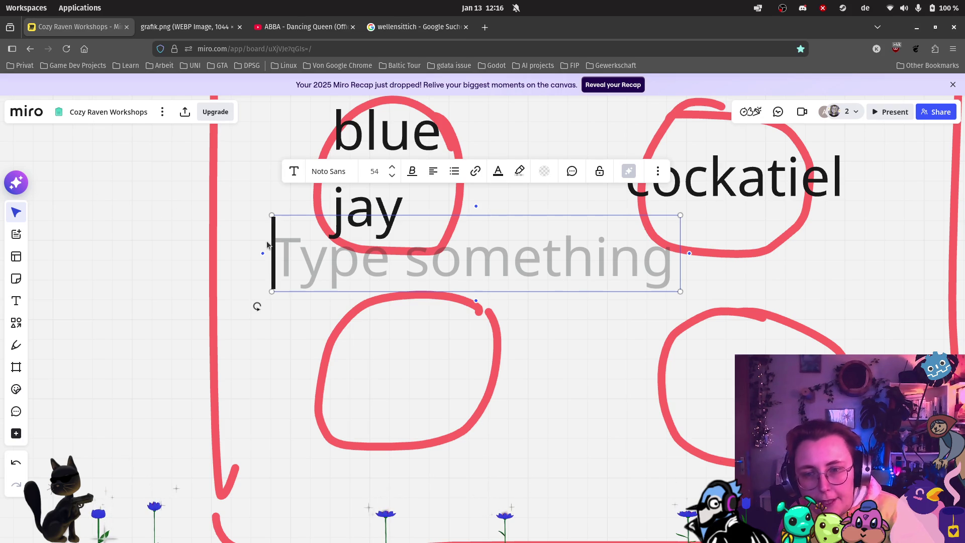
text(tit)
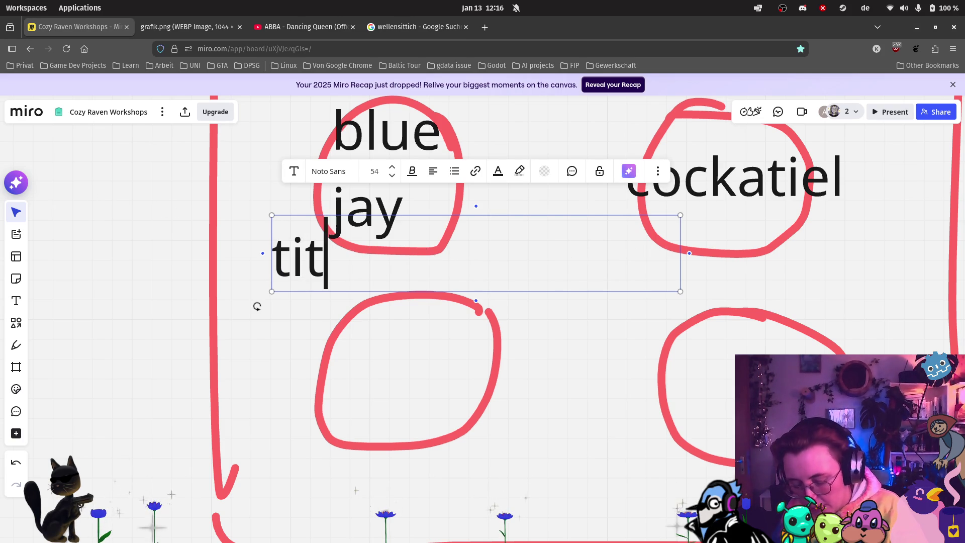
text(s in a t)
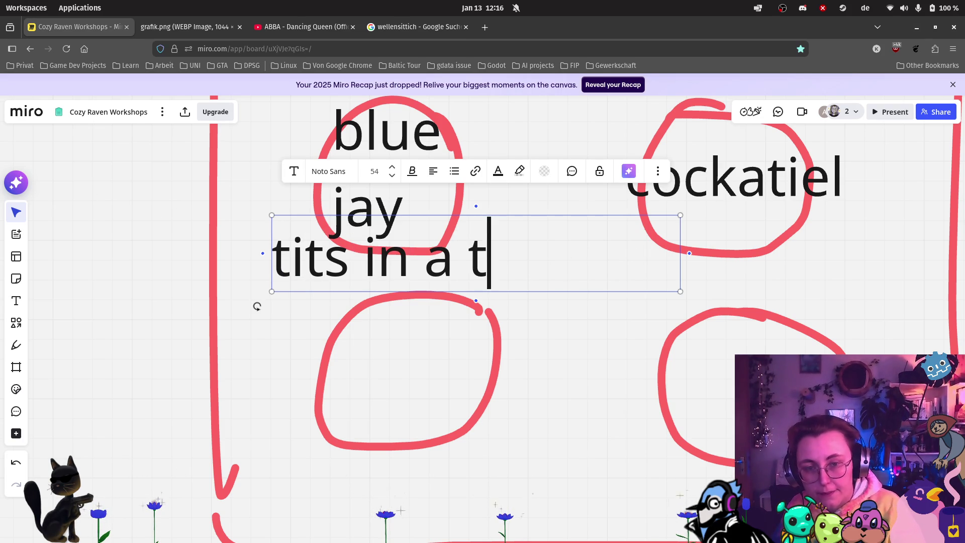
text(renchco)
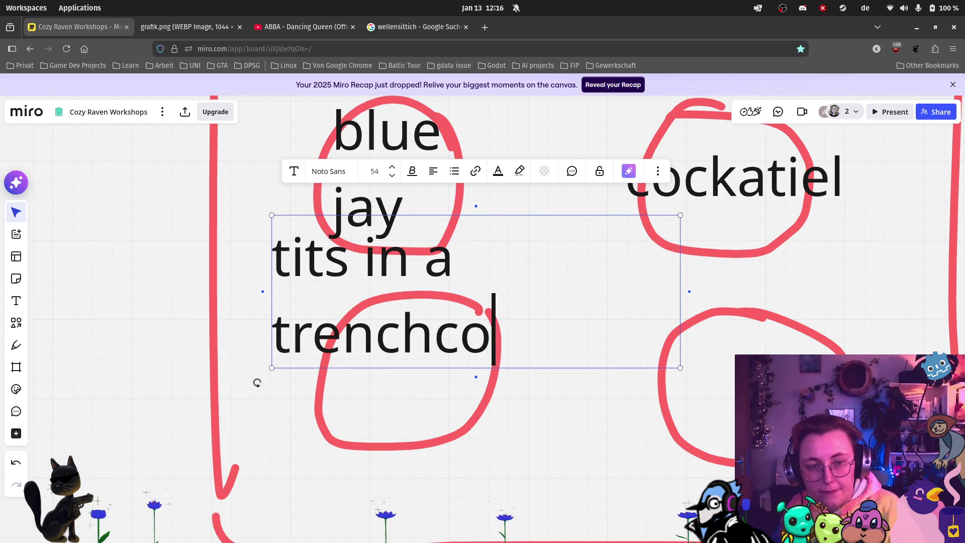
text(at)
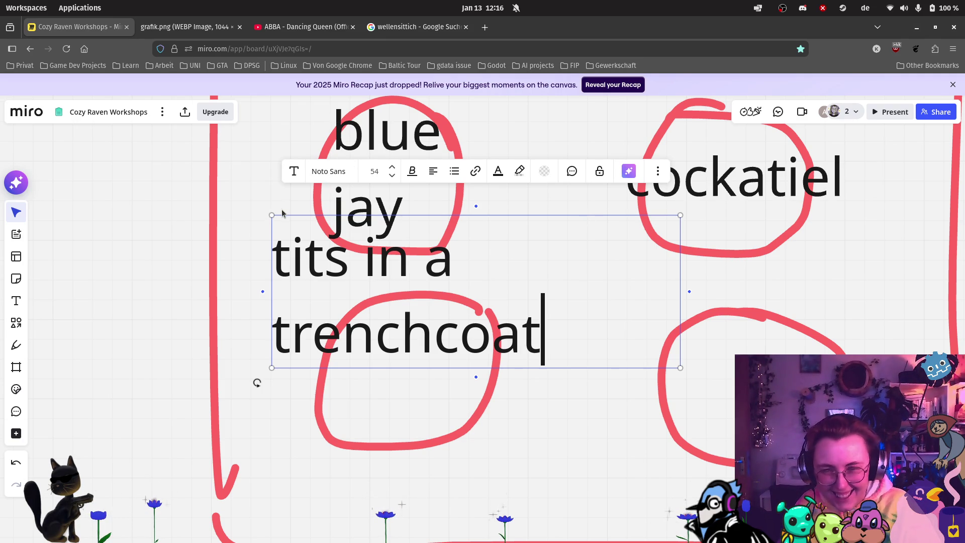
key(Escape)
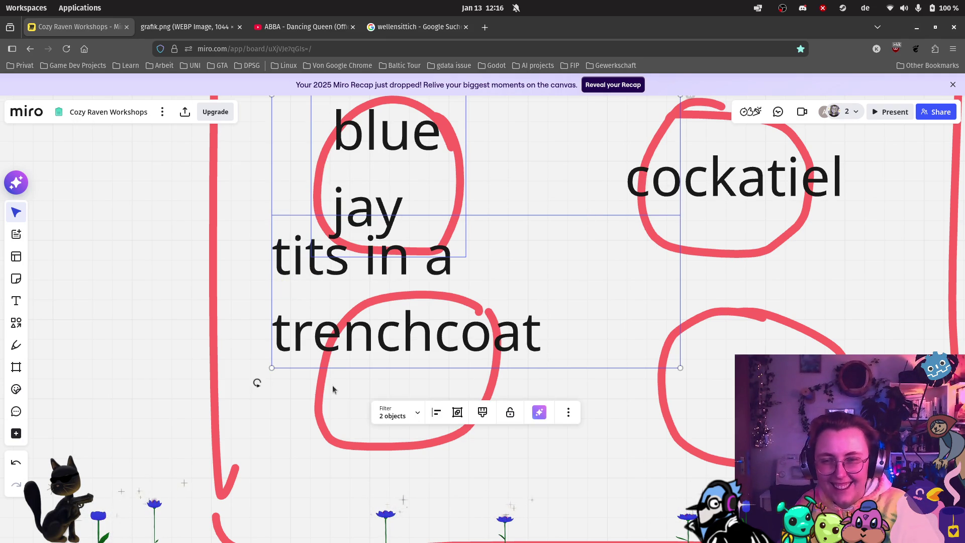
click(247, 415)
click(307, 328)
mouse_move(306, 327)
mouse_down()
mouse_move(349, 412)
mouse_move(341, 412)
mouse_up()
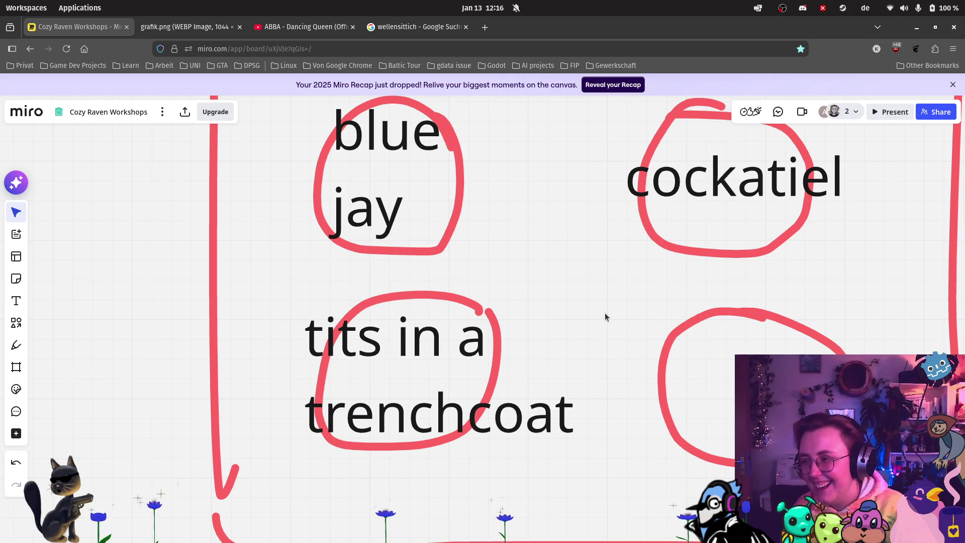
Step: Reopen the trenchcoat label, then place a new empty text box on the sketch
scroll(618, 326, right, 4)
scroll(618, 327, down, 2)
click(16, 301)
click(556, 274)
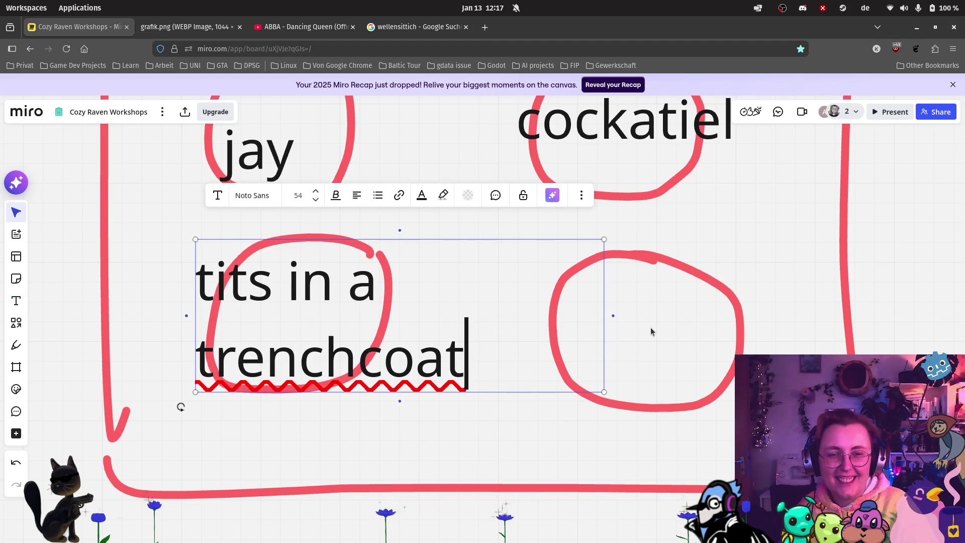
click(537, 447)
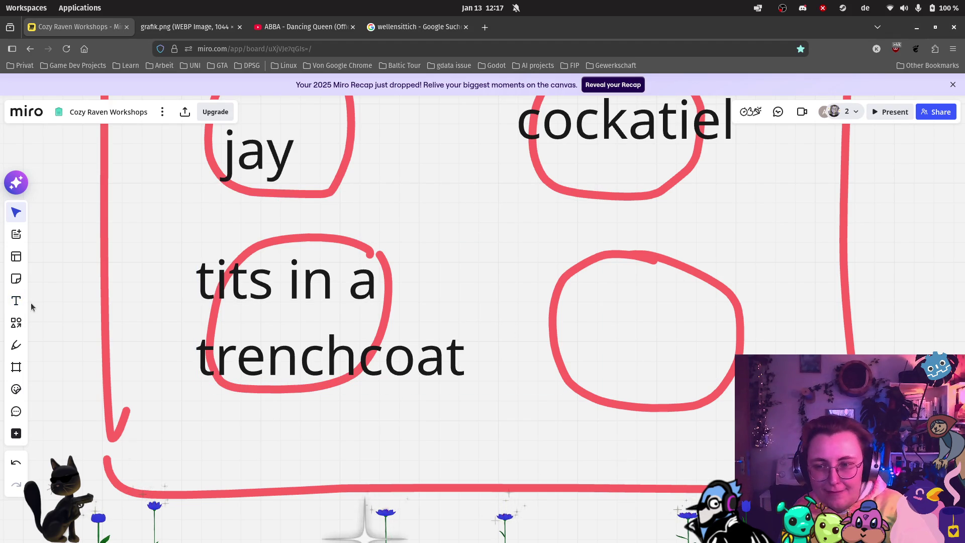
key(t)
click(561, 444)
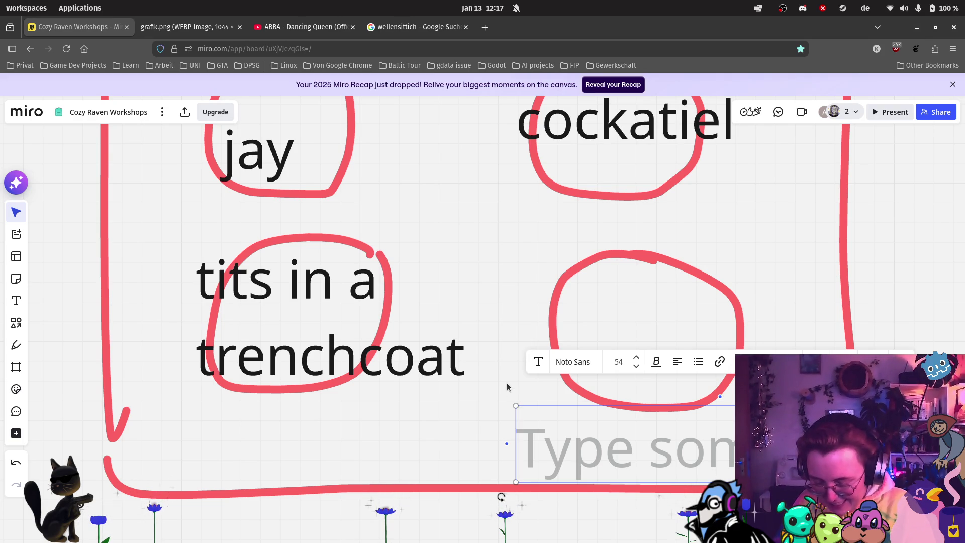
Step: Add a '2can' text label and place it inside the empty lower-right circle
text(2can)
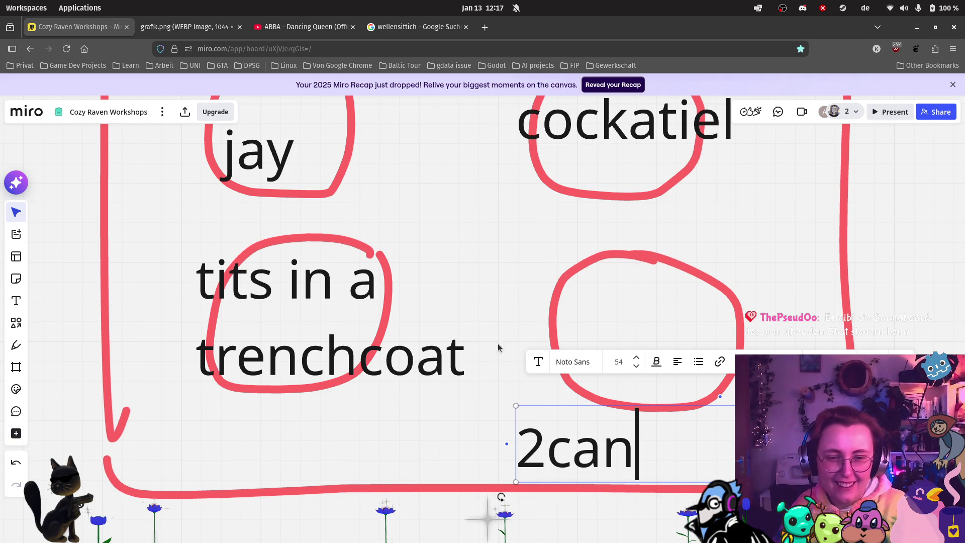
click(473, 437)
mouse_move(582, 441)
mouse_down()
mouse_move(642, 330)
mouse_move(625, 323)
mouse_up()
scroll(522, 400, down, 5)
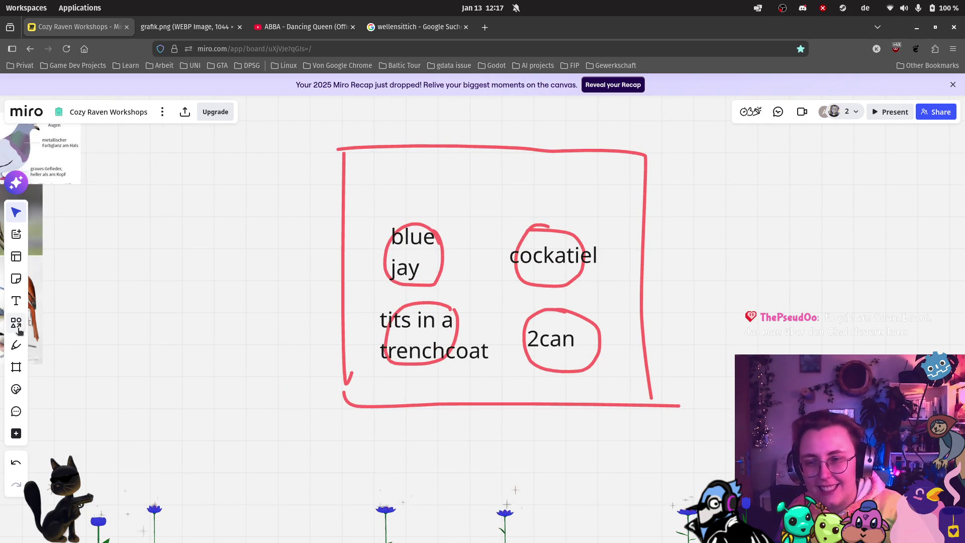
click(16, 345)
Step: Hand-write 'DJ Skins' in red pen across the top of the box
mouse_move(412, 171)
mouse_down()
mouse_move(407, 187)
mouse_move(416, 192)
mouse_move(405, 196)
mouse_move(435, 174)
mouse_move(431, 193)
mouse_up()
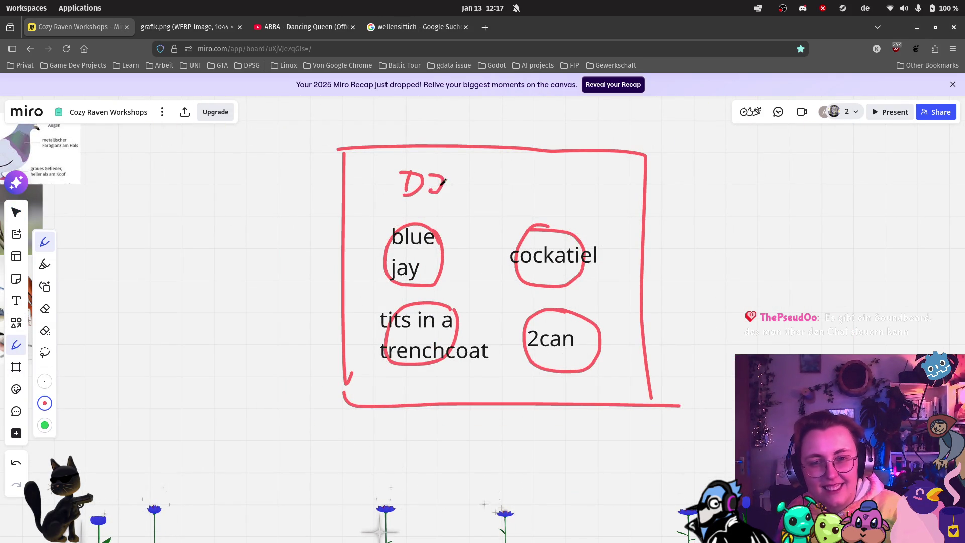
mouse_move(495, 174)
mouse_down()
mouse_move(472, 196)
mouse_move(551, 196)
mouse_up()
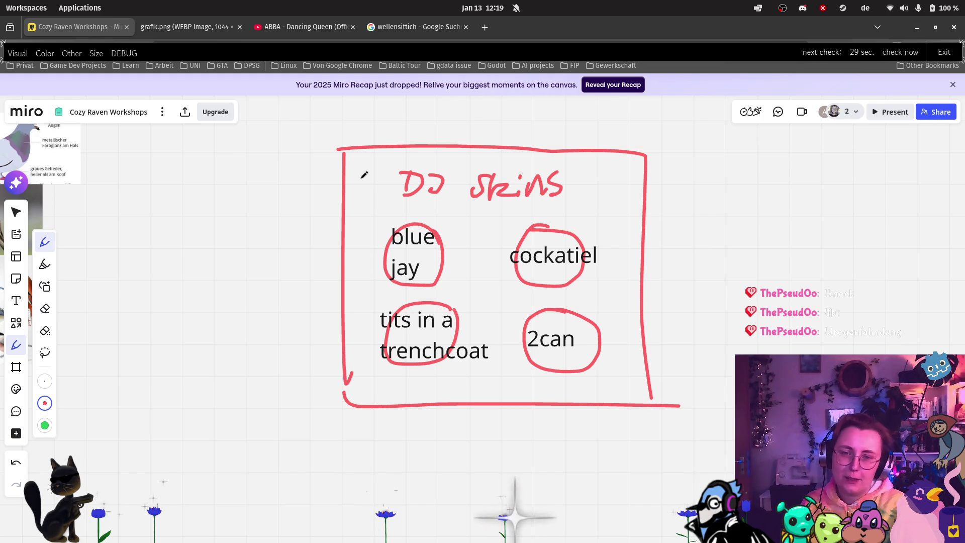
click(16, 211)
scroll(216, 369, down, 5)
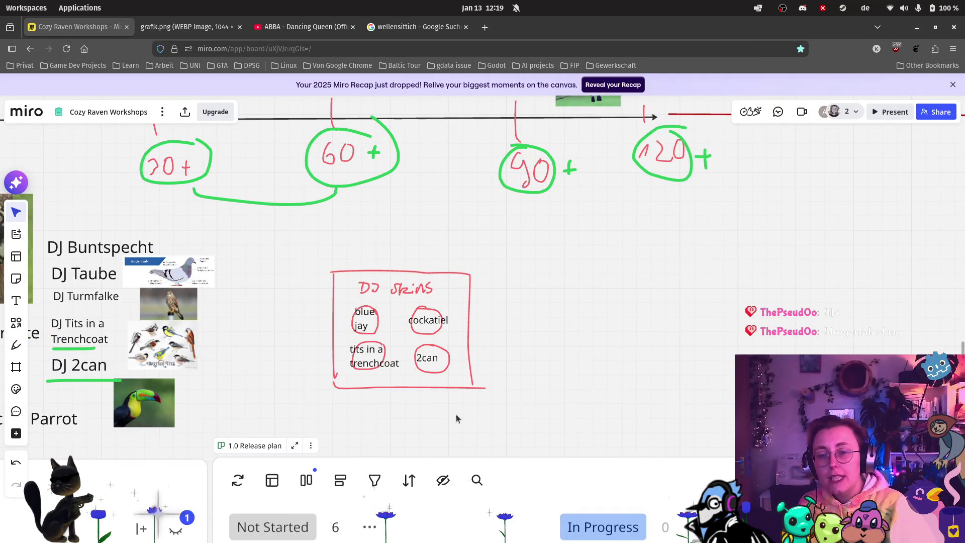
scroll(457, 415, down, 3)
scroll(478, 362, up, 5)
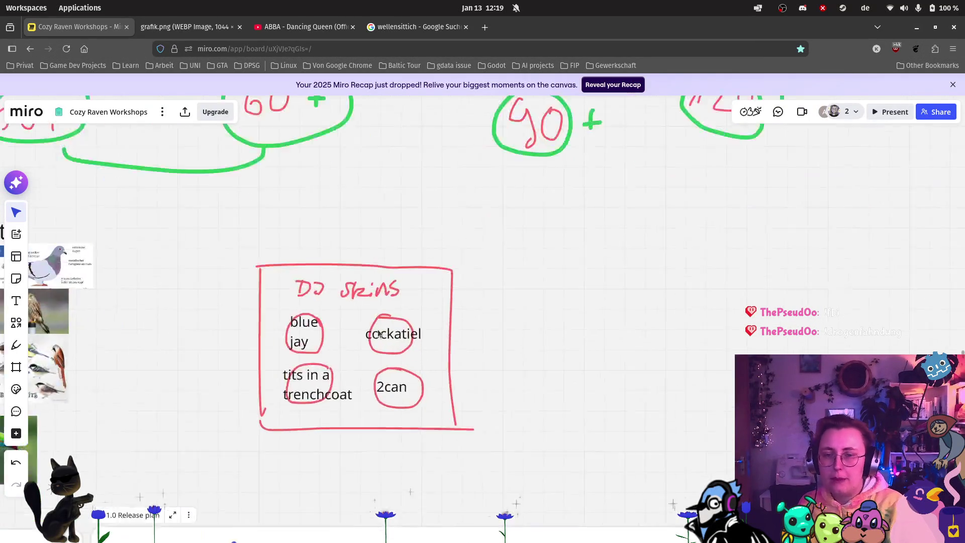
scroll(453, 308, down, 3)
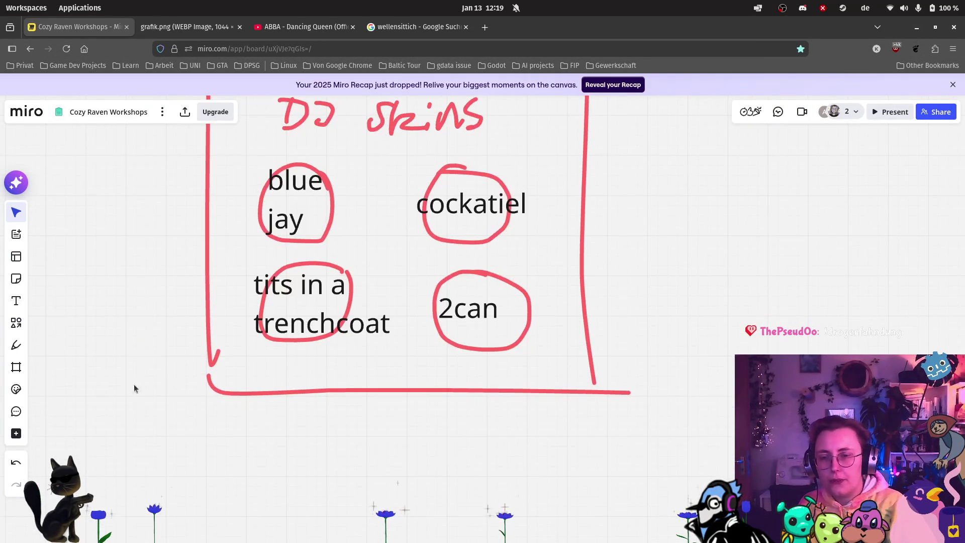
click(16, 345)
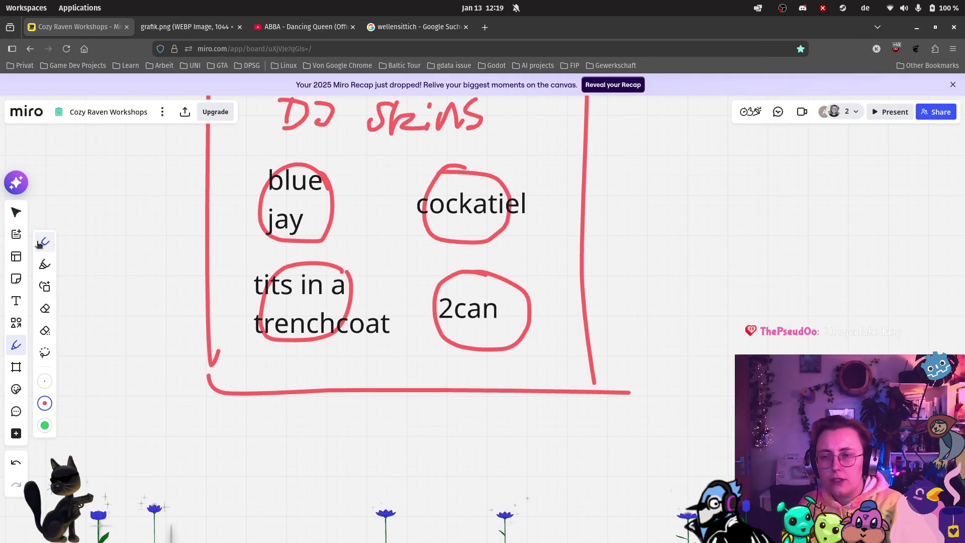
Step: Erase the box's bottom edge and redraw the outline further down with the pen
click(45, 308)
drag(368, 382, 333, 387)
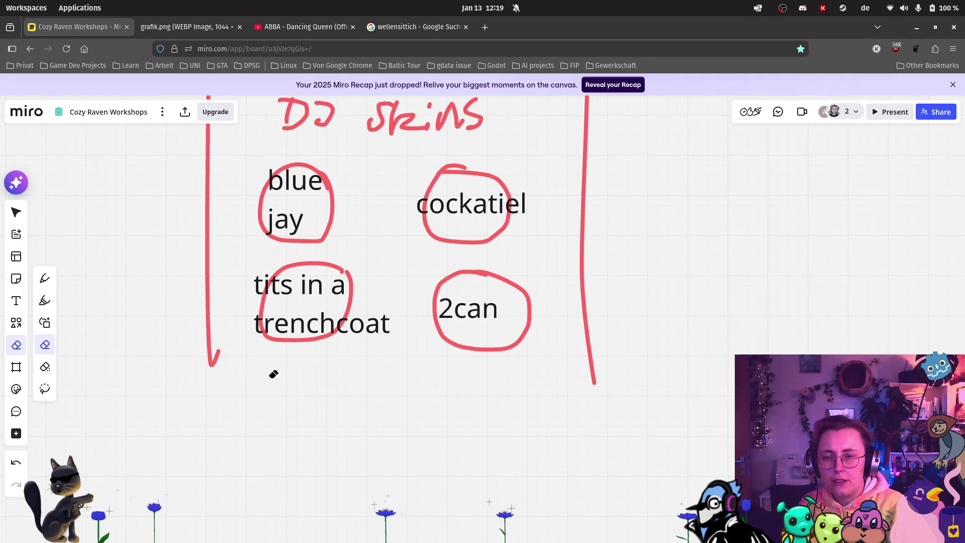
key(p)
mouse_move(211, 357)
mouse_down()
mouse_move(214, 438)
mouse_move(255, 486)
mouse_move(631, 490)
mouse_move(595, 383)
mouse_up()
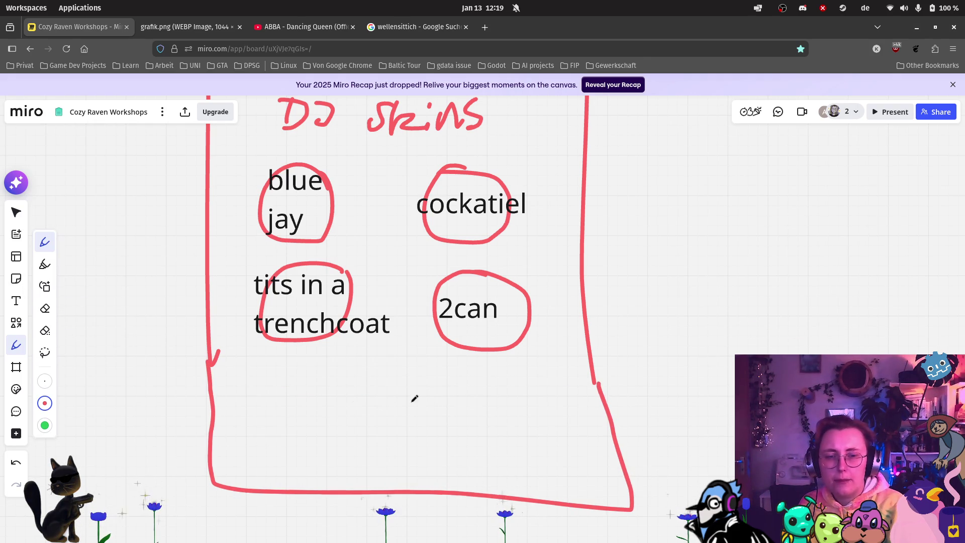
Step: Draw two new circles below the trenchcoat and 2can slots, each filled with a scribble
mouse_move(327, 388)
mouse_down()
mouse_move(263, 397)
mouse_move(312, 445)
mouse_move(330, 391)
mouse_up()
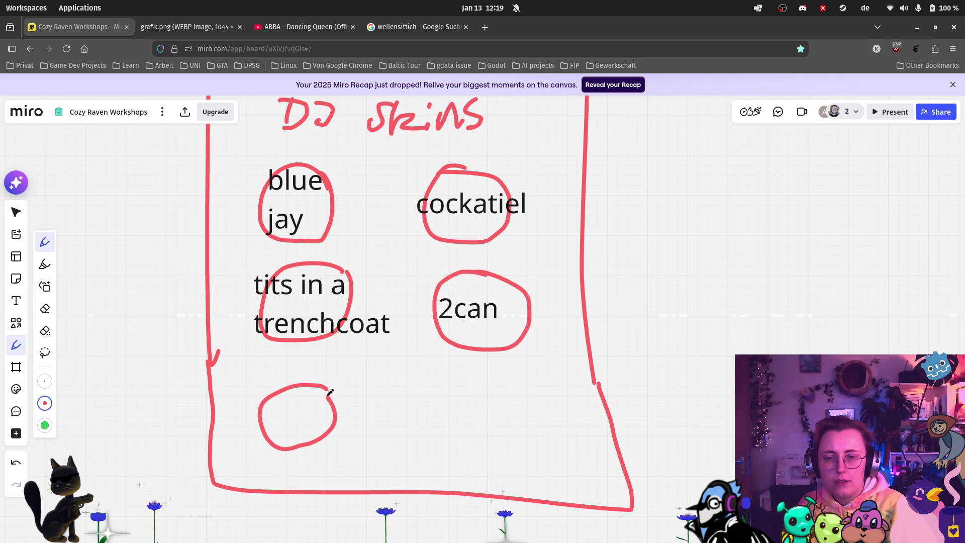
mouse_move(498, 395)
mouse_down()
mouse_move(445, 409)
mouse_move(485, 458)
mouse_move(513, 402)
mouse_move(501, 397)
mouse_up()
mouse_move(266, 421)
mouse_down()
mouse_move(277, 410)
mouse_move(326, 428)
mouse_up()
mouse_move(452, 436)
mouse_down()
mouse_move(510, 417)
mouse_move(514, 440)
mouse_up()
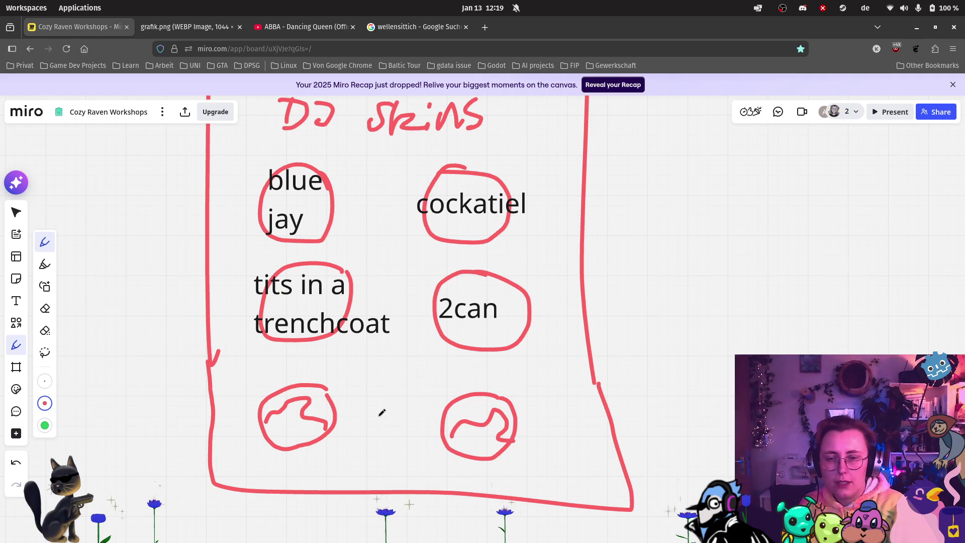
scroll(453, 397, down, 2)
scroll(704, 382, down, 2)
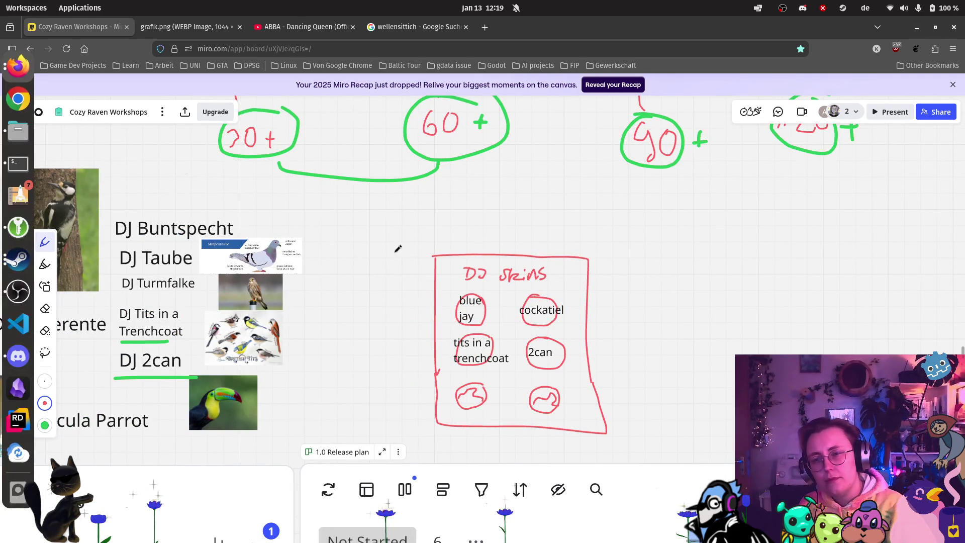
click(17, 211)
scroll(704, 282, down, 2)
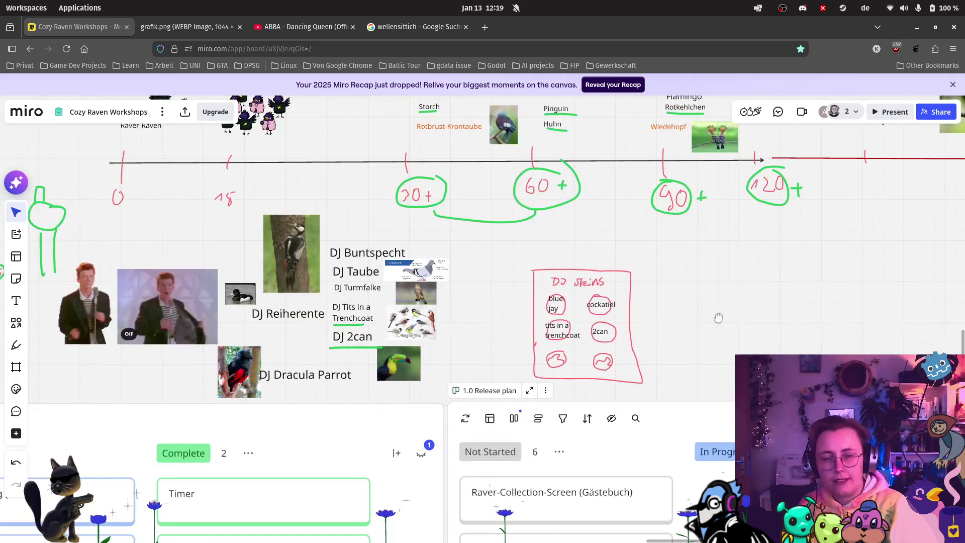